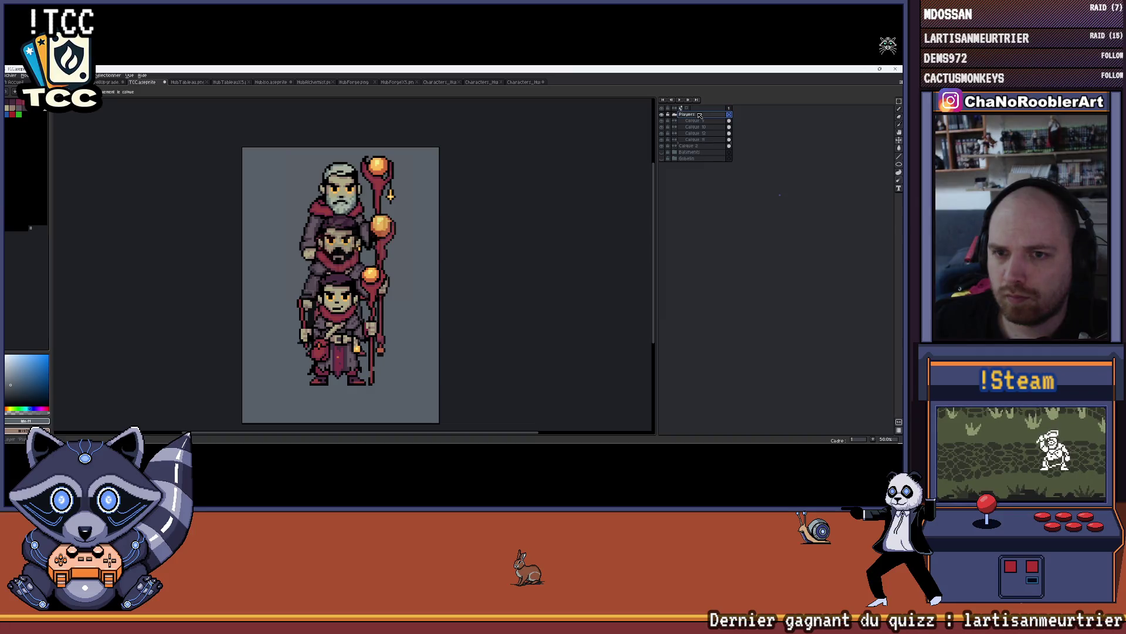
- Toggle Calque 11's visibility on and off to compare the card with and without the frame layer
click(695, 139)
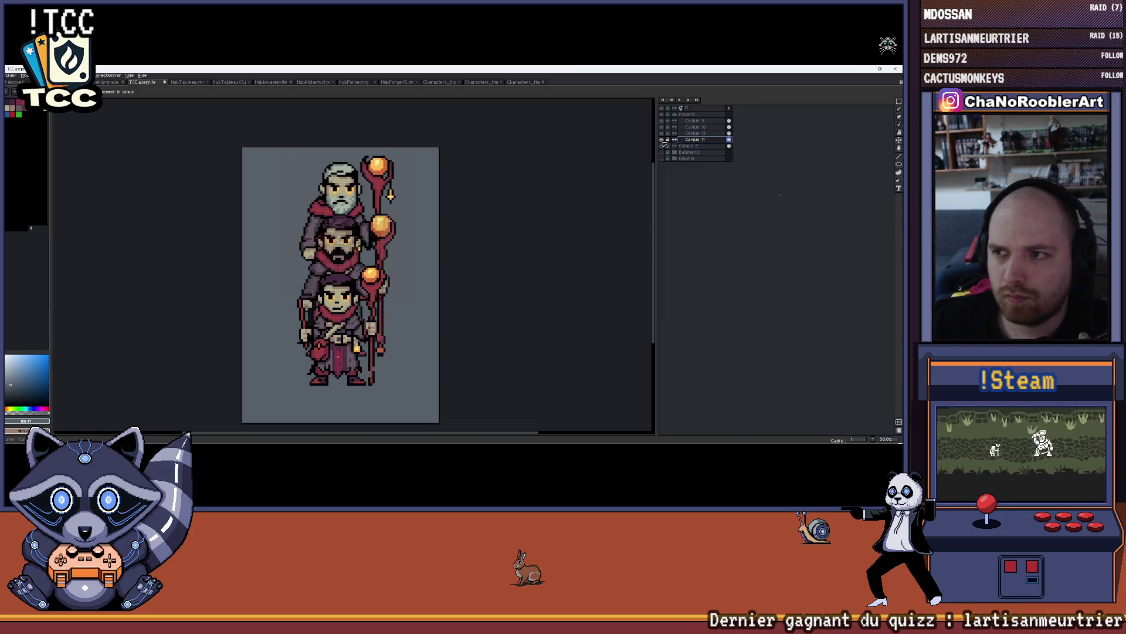
click(663, 143)
click(663, 143)
click(663, 144)
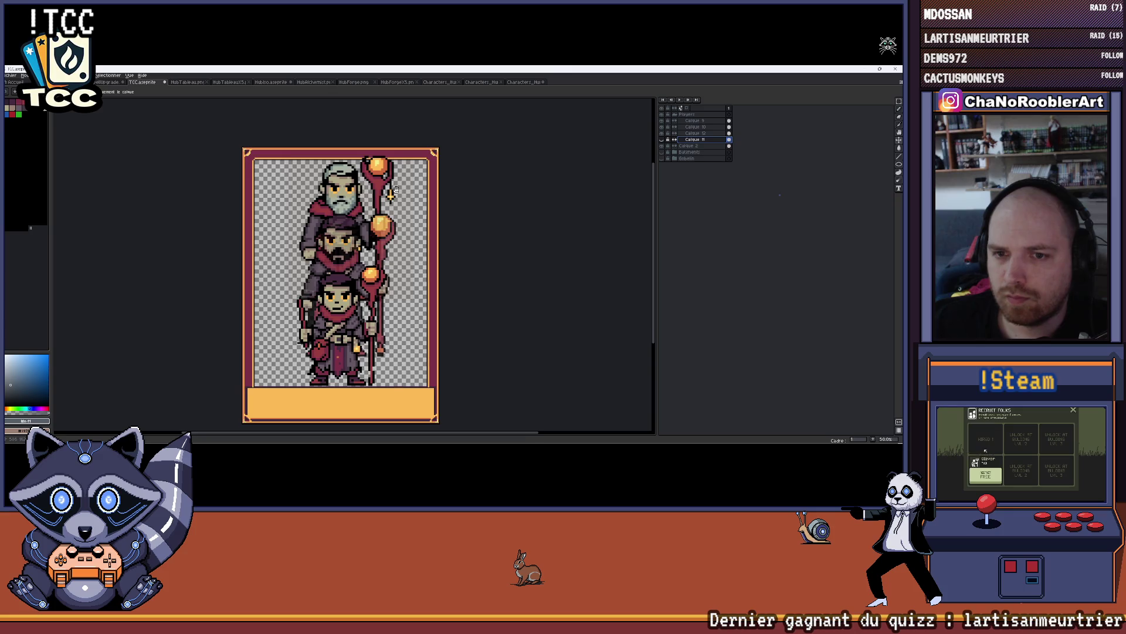
click(662, 141)
click(662, 142)
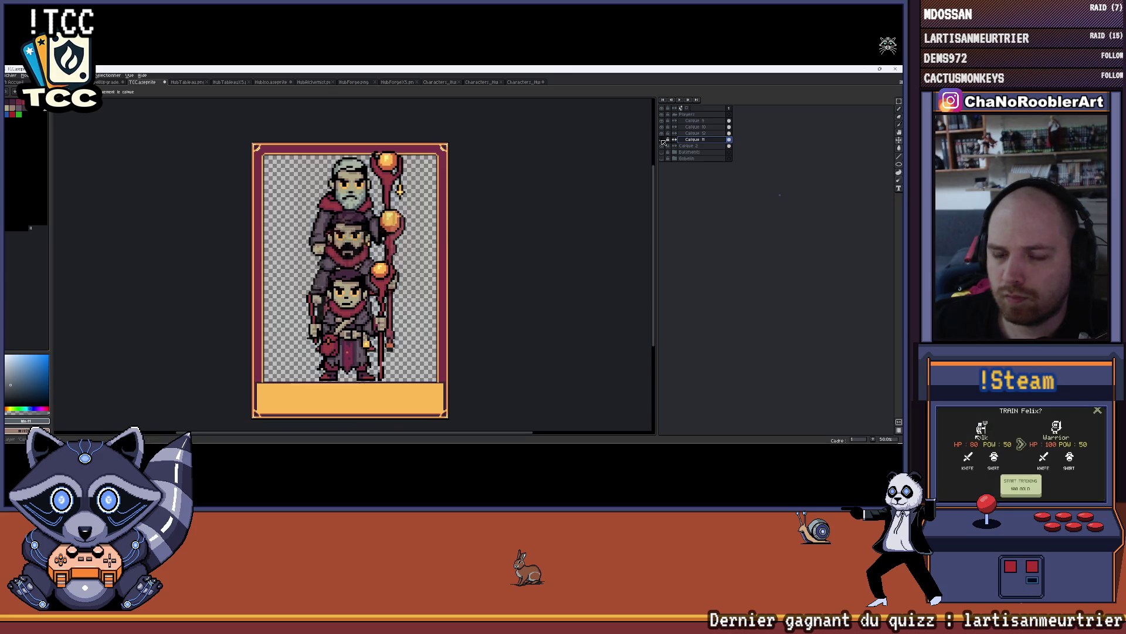
click(662, 142)
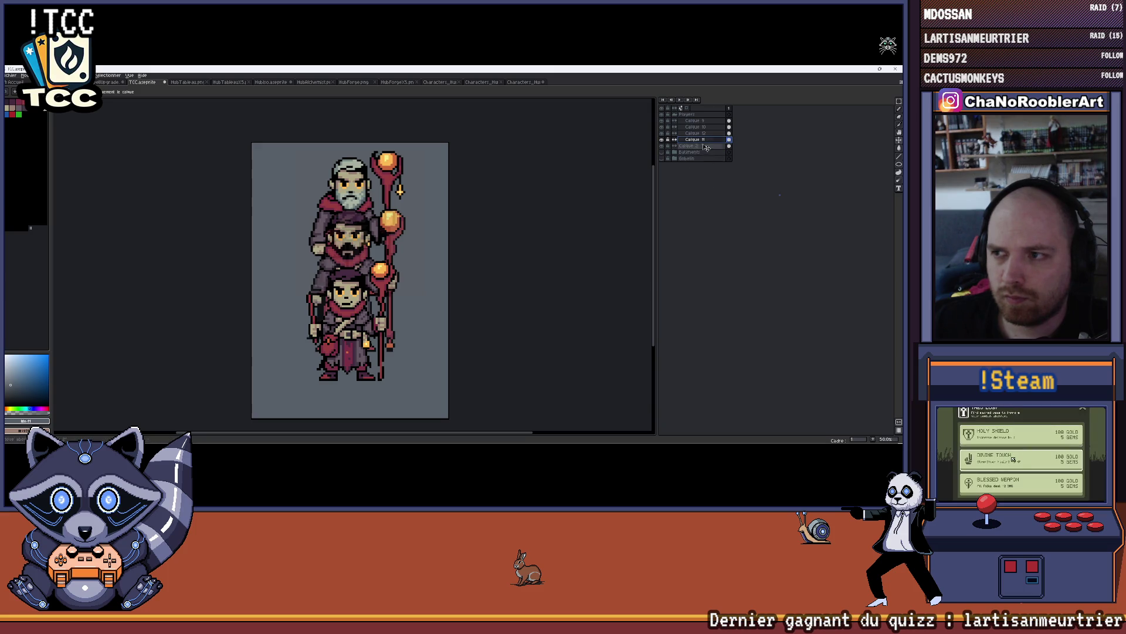
- Move Calque 11 below Calque 2 in the layer stack, then select Calque 12
drag(704, 153, 704, 150)
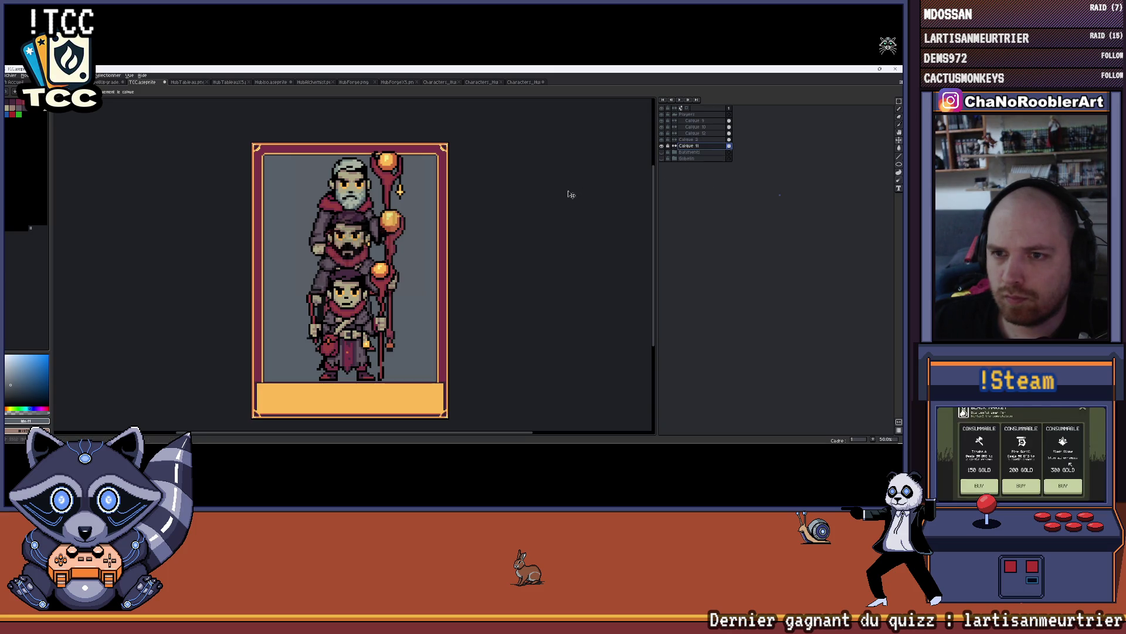
mouse_move(491, 196)
mouse_down()
mouse_move(475, 188)
mouse_move(491, 190)
mouse_up()
click(691, 141)
click(694, 133)
click(661, 133)
click(661, 134)
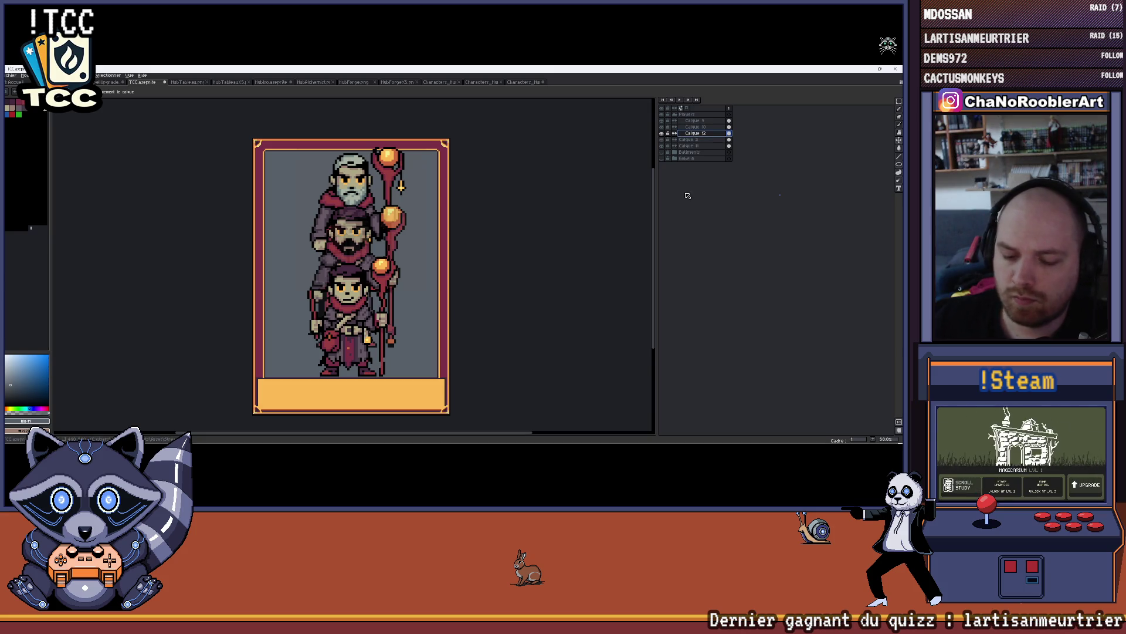
- Apply Hue/Saturation to Calque 12 with alpha lowered to about -25
key(ctrl+u)
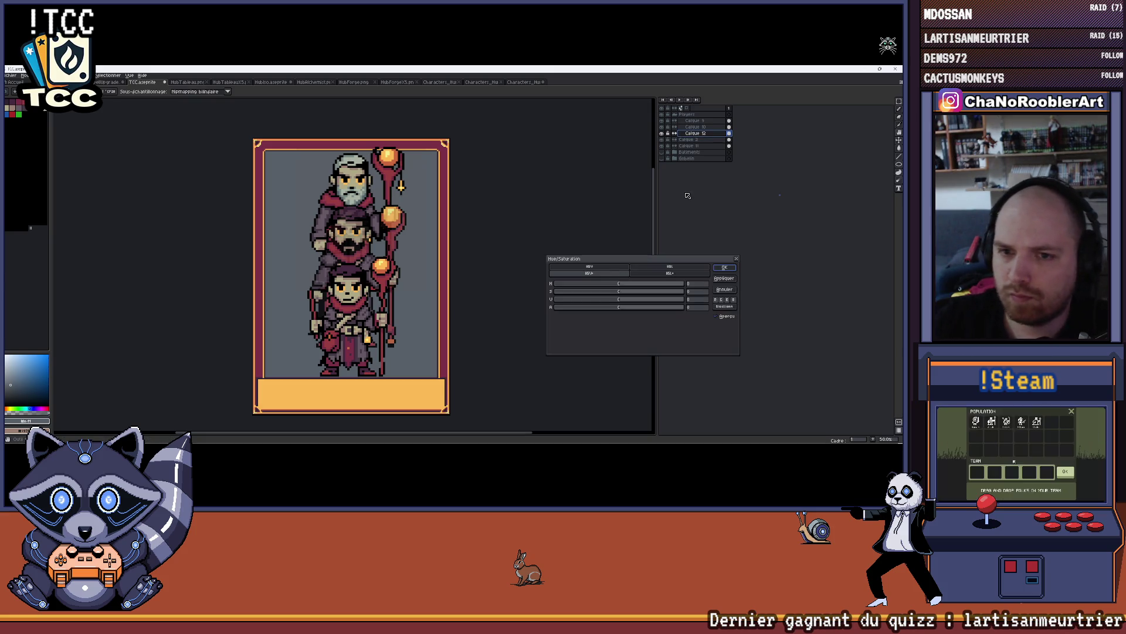
click(604, 308)
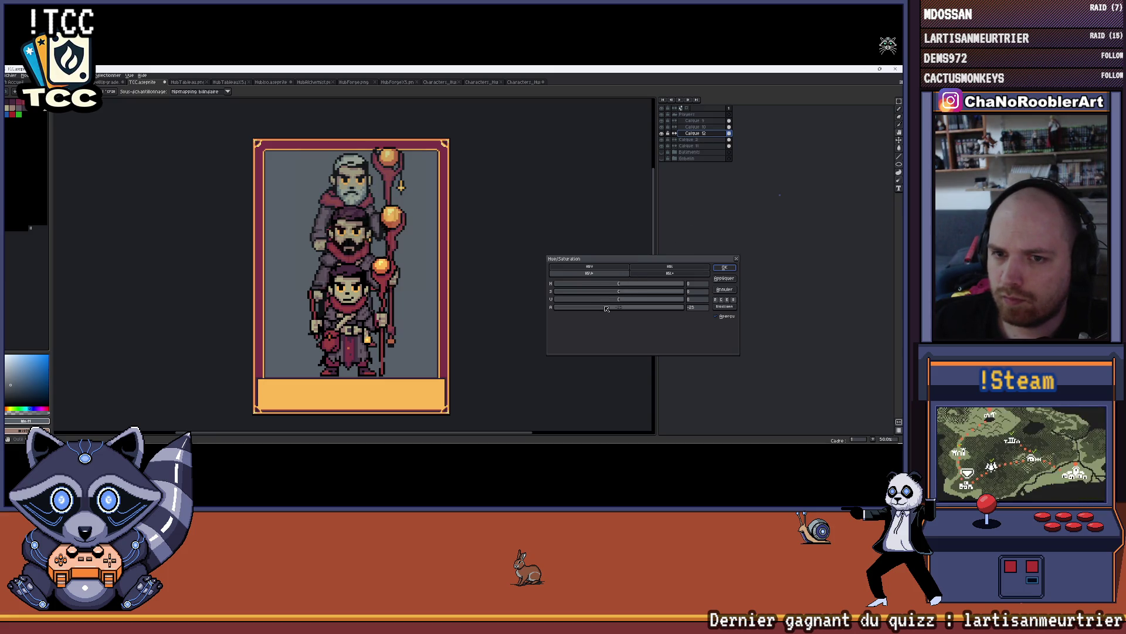
click(724, 268)
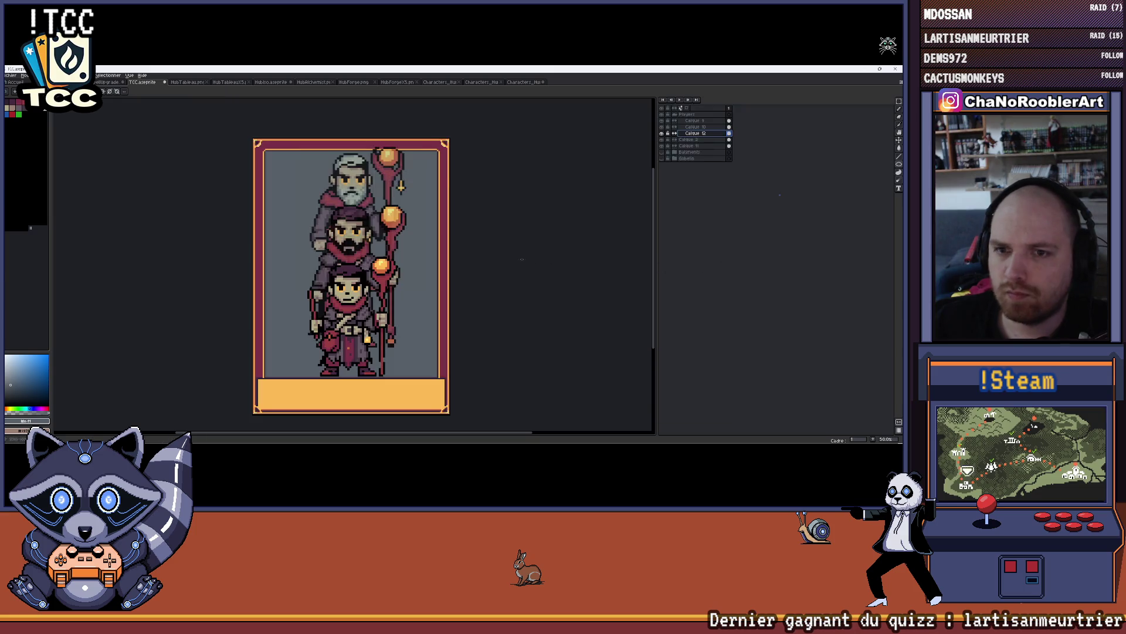
scroll(486, 254, down, 1)
mouse_move(445, 236)
mouse_down()
mouse_move(443, 221)
mouse_move(453, 223)
mouse_up()
scroll(442, 219, up, 1)
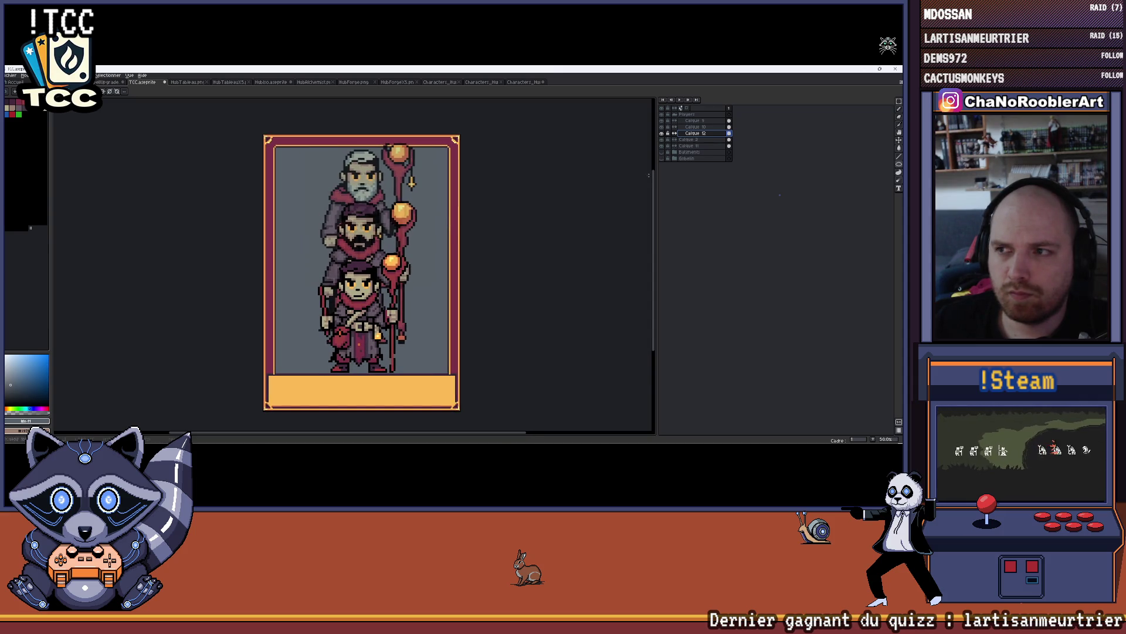
- Apply a Hue/Saturation adjustment to Calque 10 as well
click(693, 126)
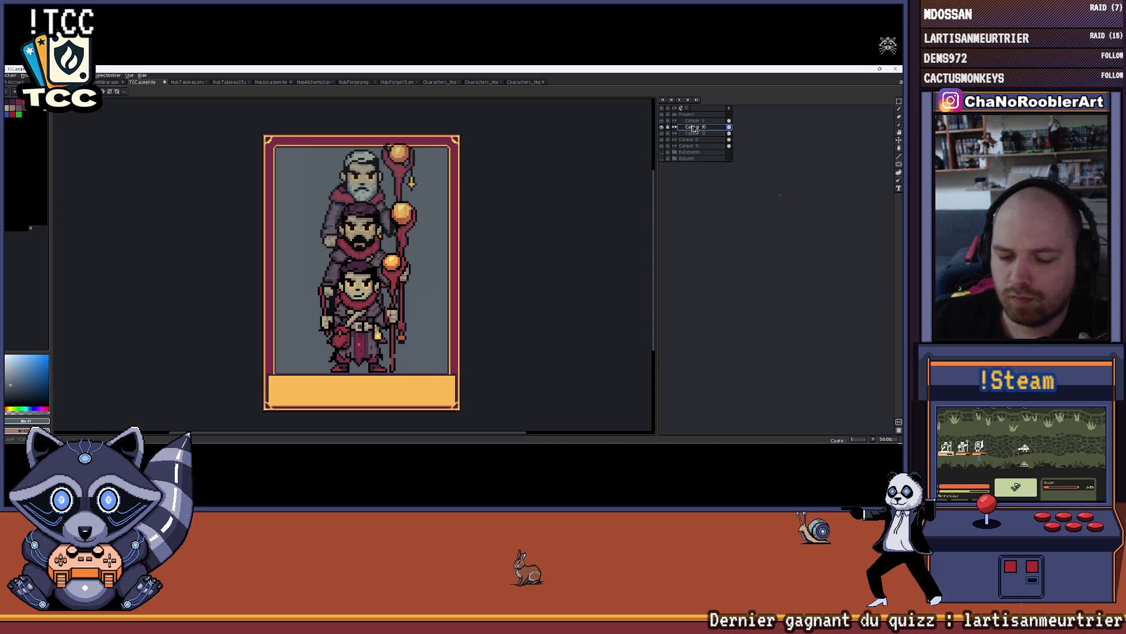
key(ctrl+u)
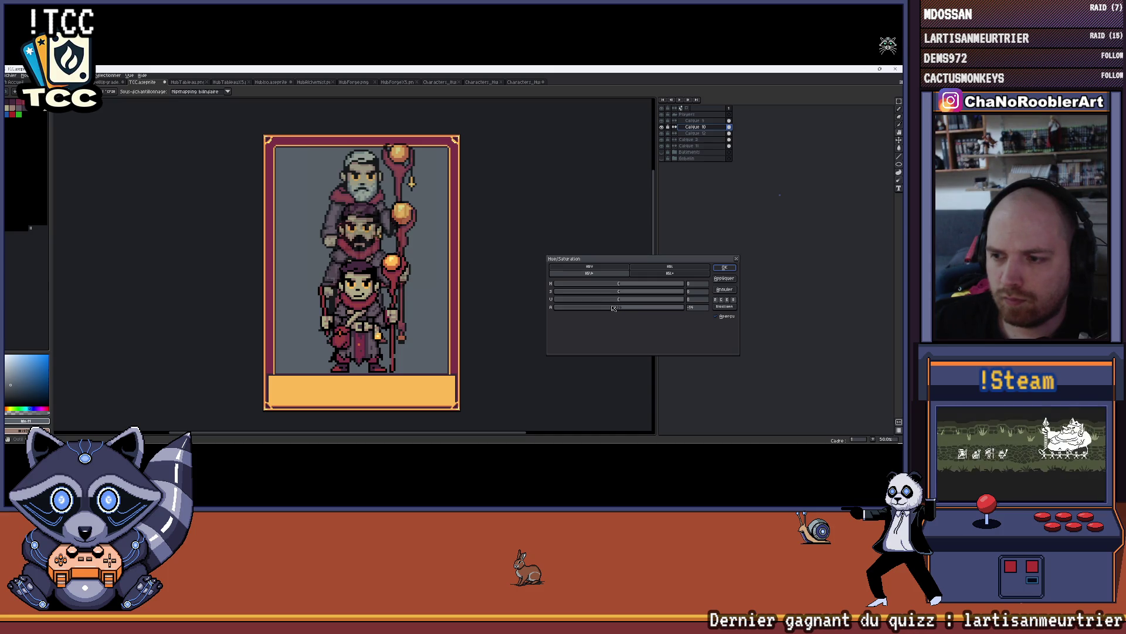
click(724, 269)
scroll(484, 236, down, 1)
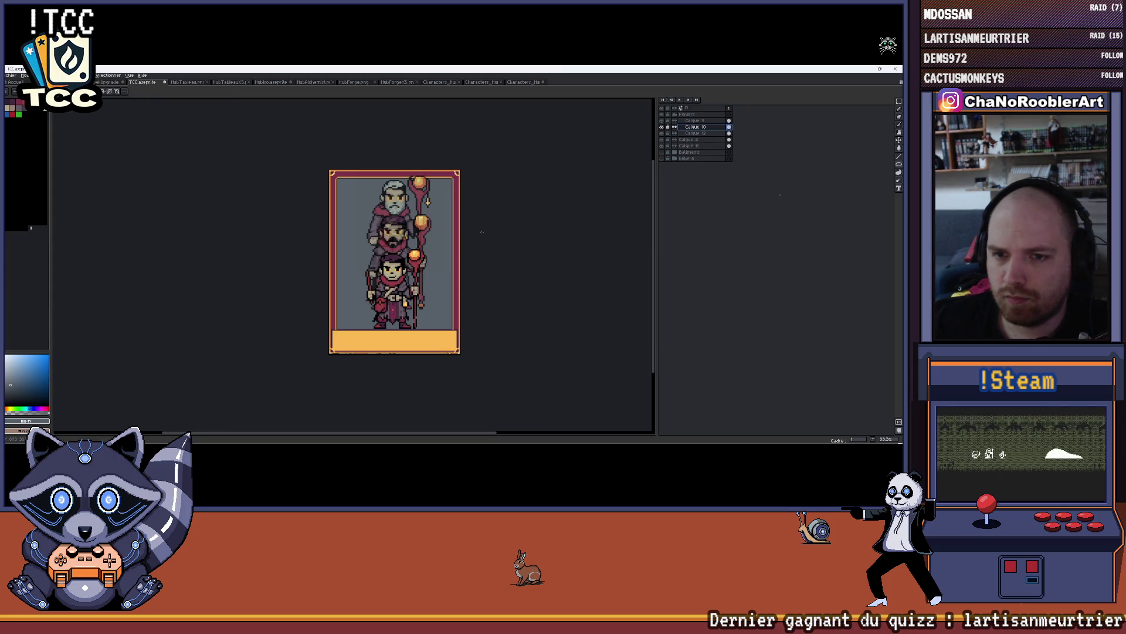
- Recenter the card view and select layers Calque 2 and Calque 11
drag(482, 232, 466, 241)
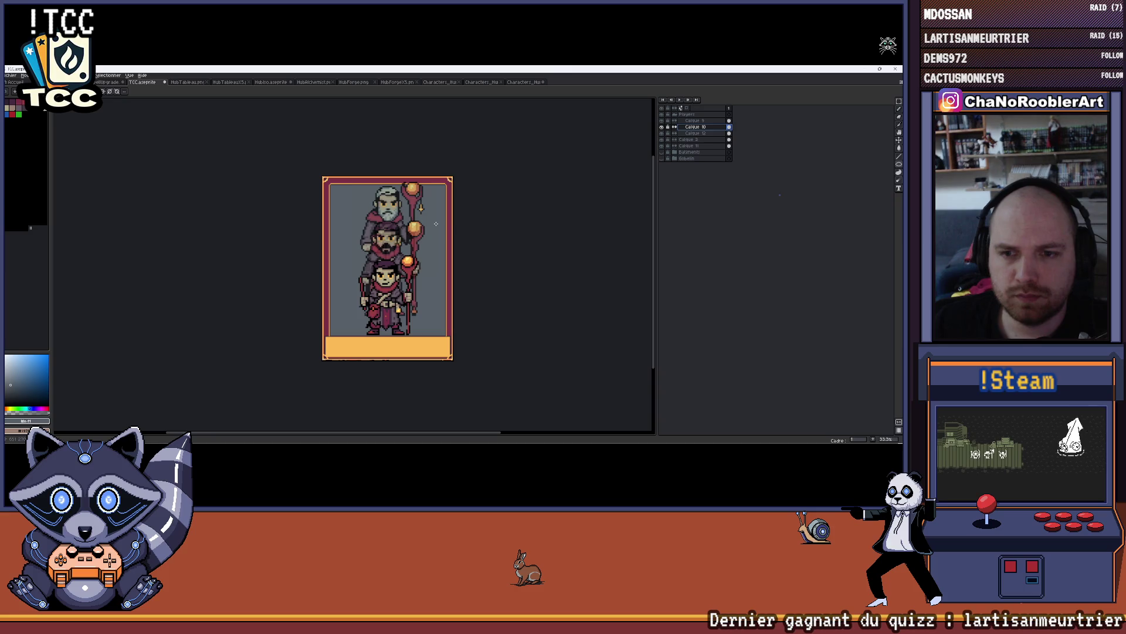
scroll(437, 269, up, 1)
drag(428, 264, 424, 268)
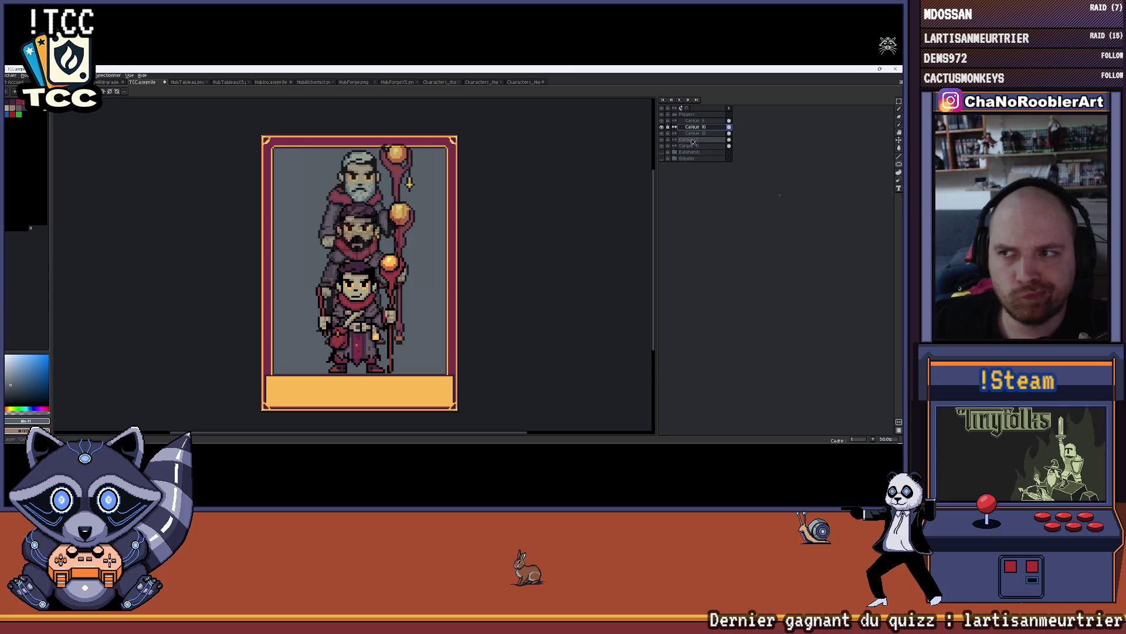
click(668, 140)
click(687, 146)
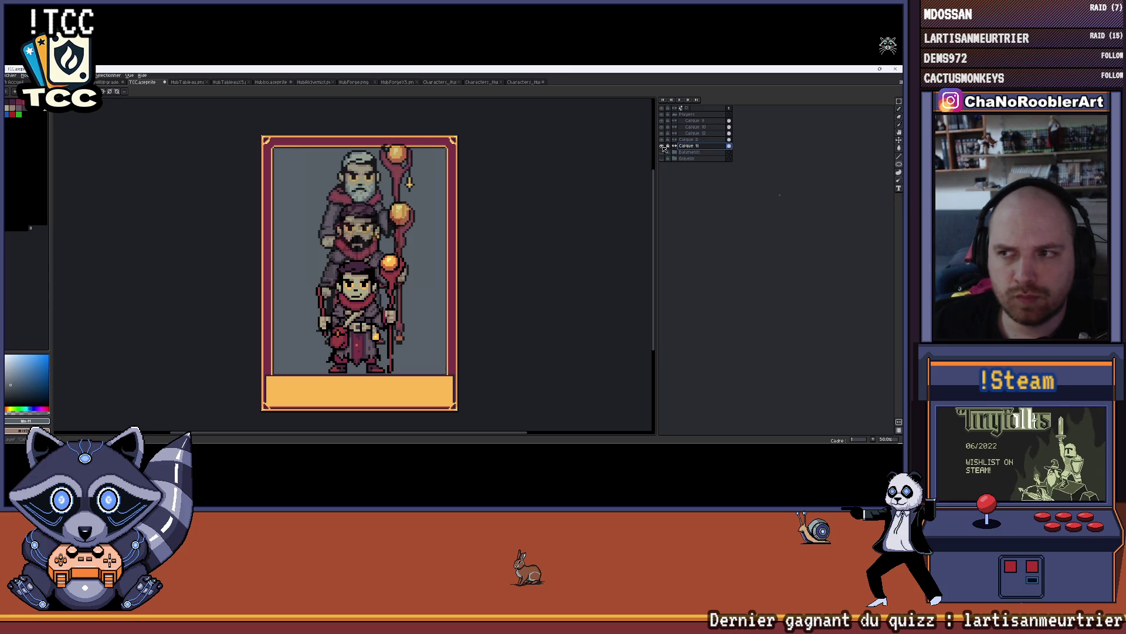
- Choose teal from the palette as the drawing colour, briefly trying blue
scroll(476, 176, down, 1)
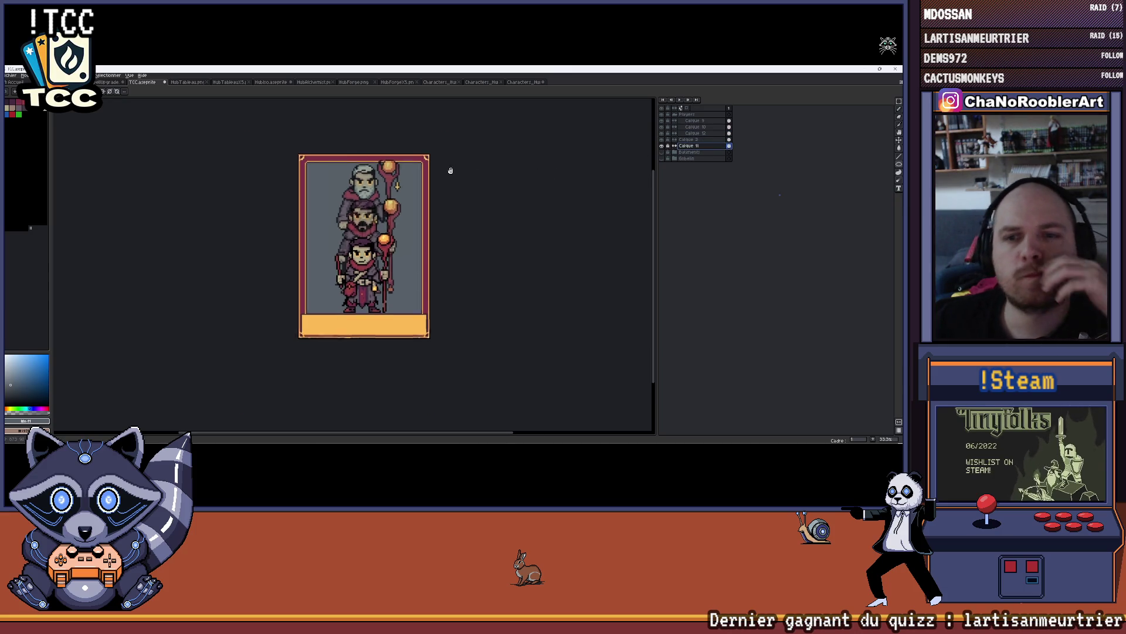
drag(448, 171, 439, 176)
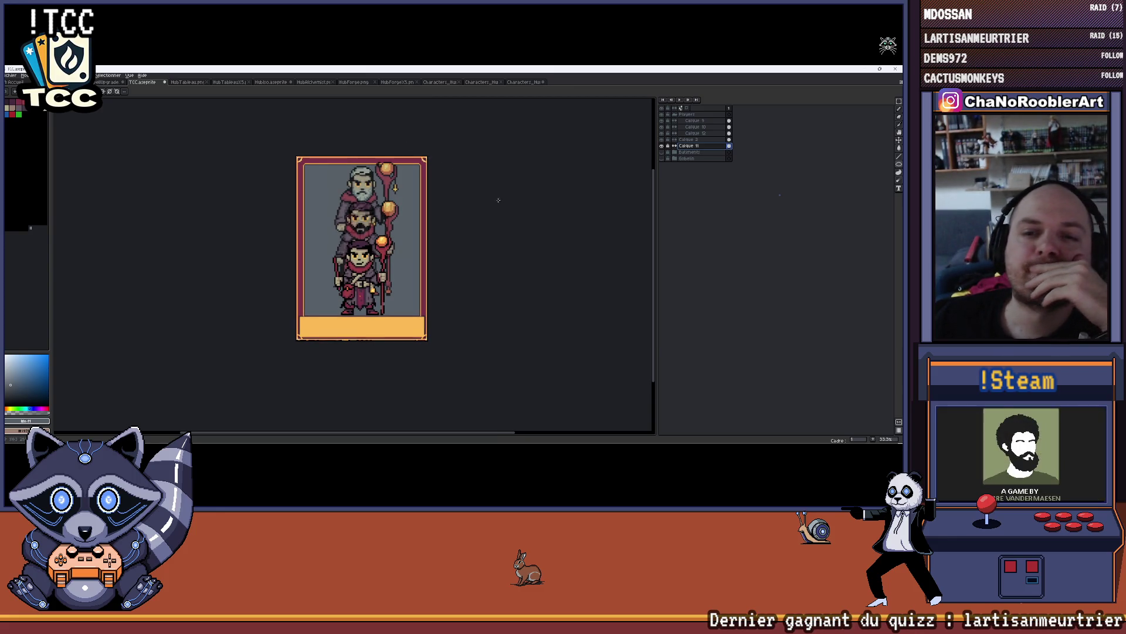
scroll(461, 193, up, 1)
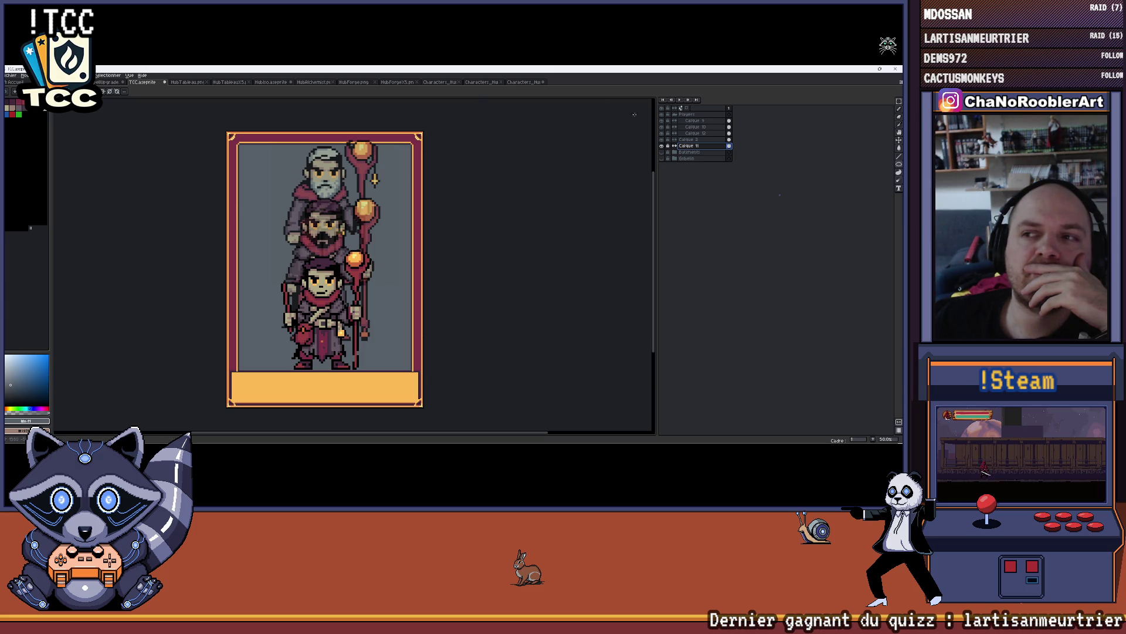
drag(177, 139, 168, 141)
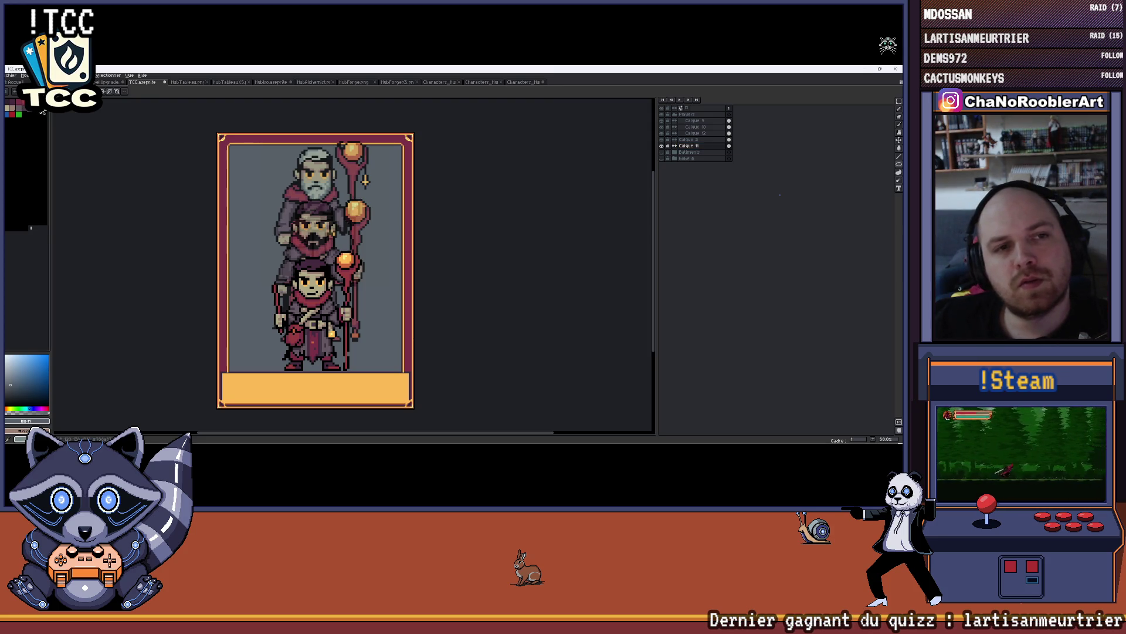
click(41, 112)
click(41, 112)
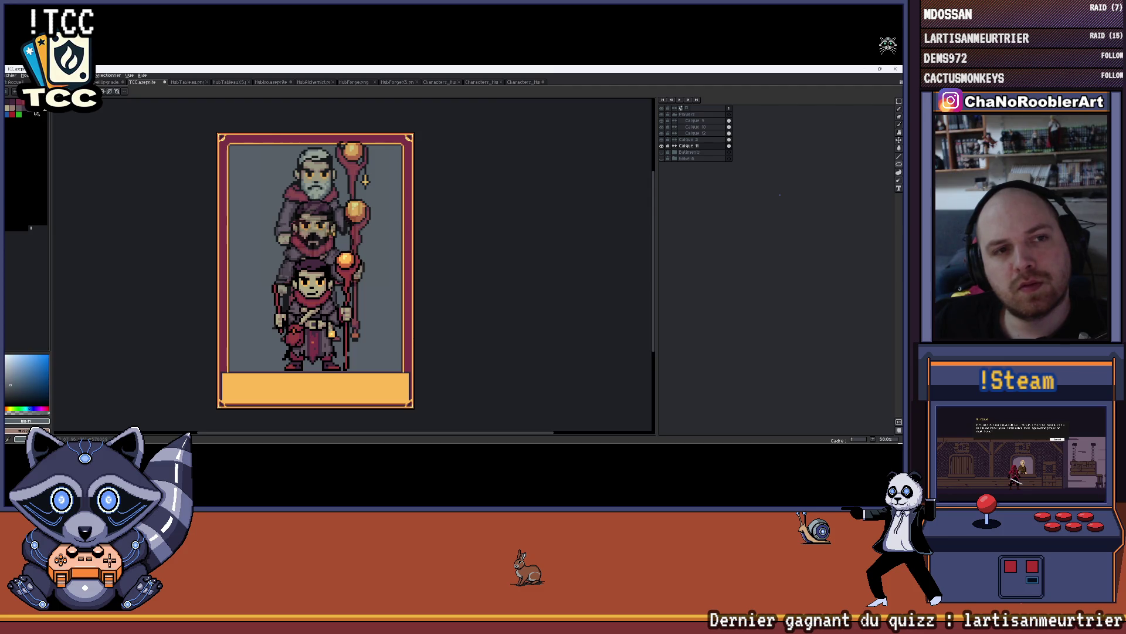
click(42, 112)
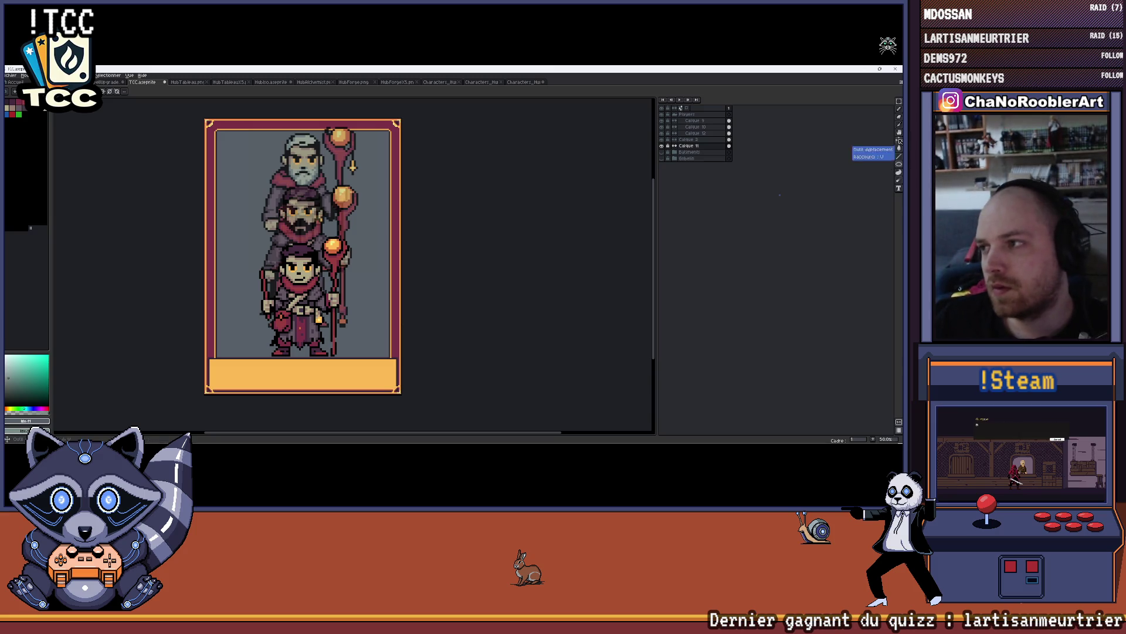
- Switch to the Gradient tool and try plain and Bayer Matrix 8x8 dithered gradients on the background
click(899, 173)
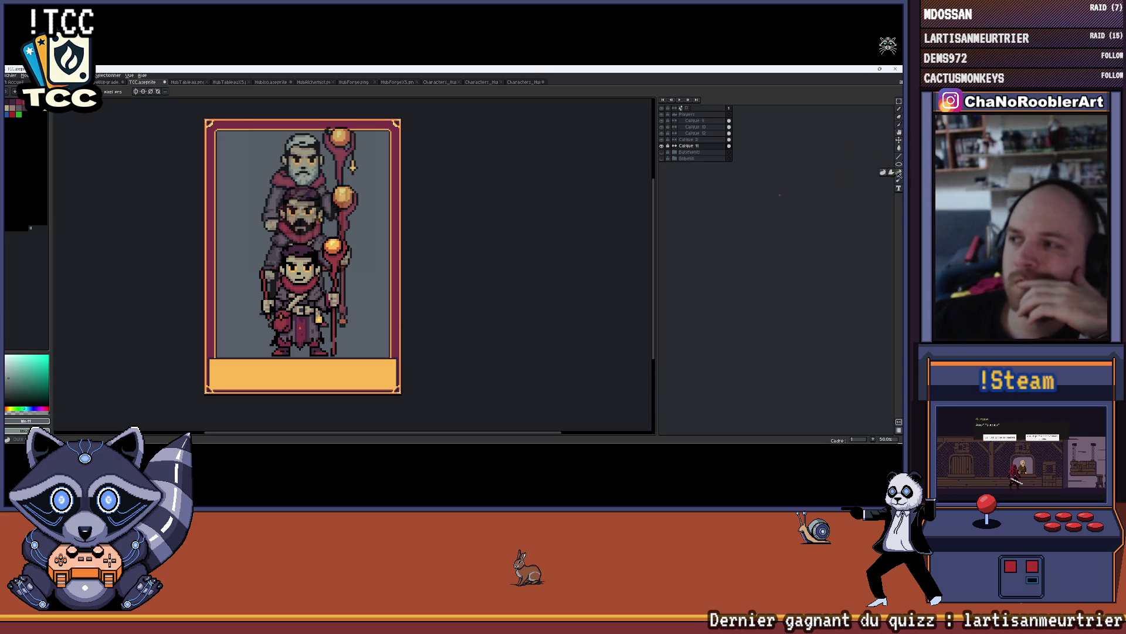
click(892, 171)
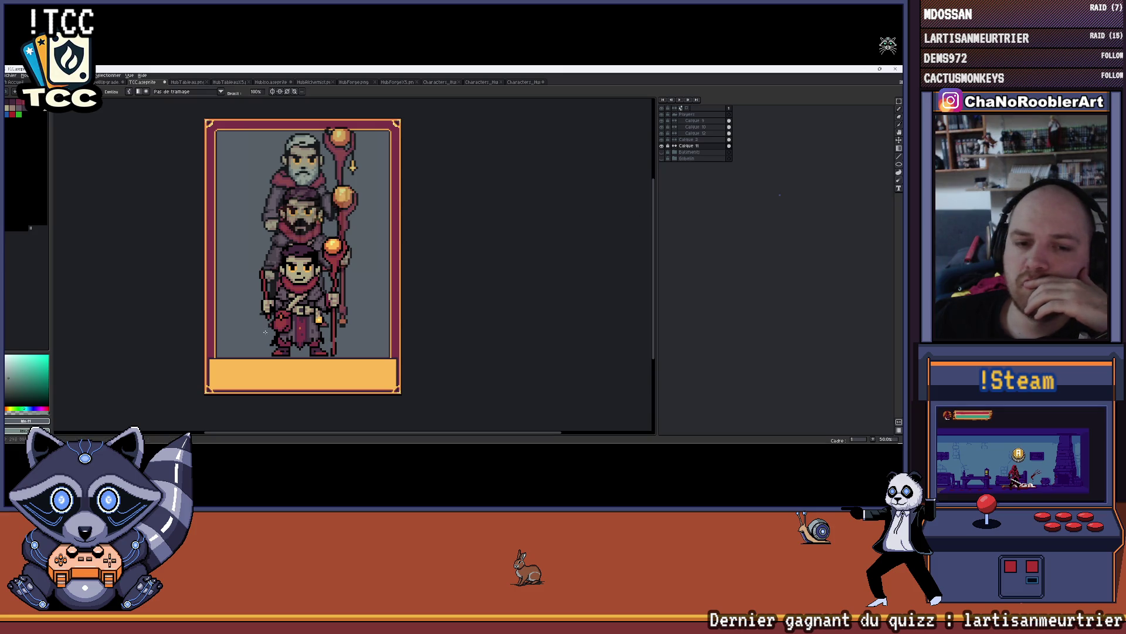
mouse_move(229, 351)
mouse_down()
mouse_move(352, 188)
mouse_move(406, 152)
mouse_up()
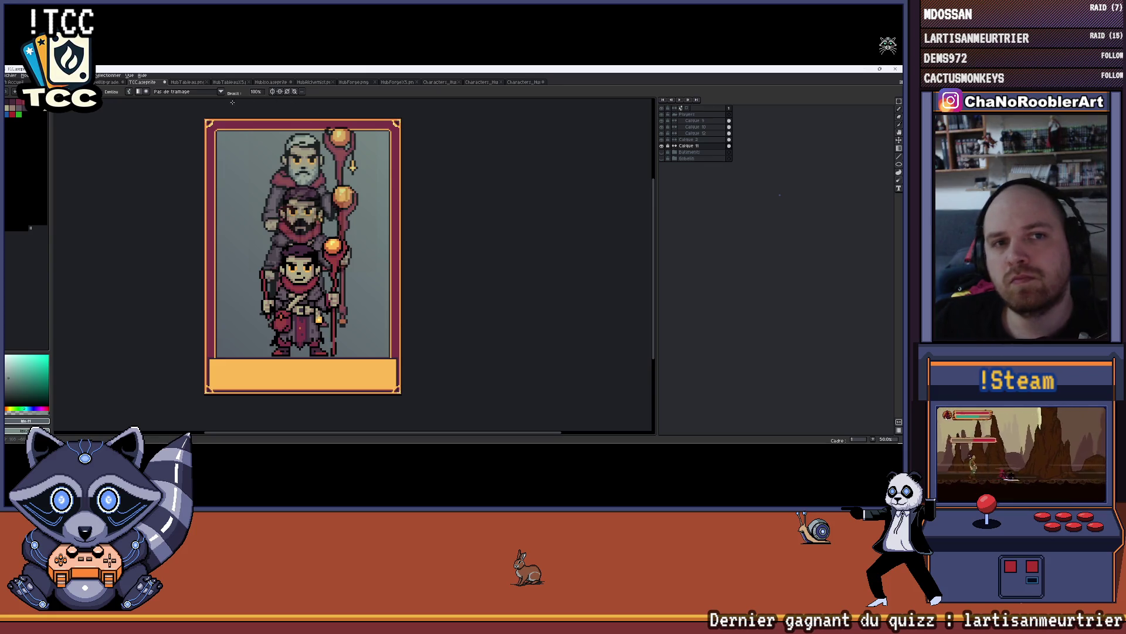
key(ctrl+z)
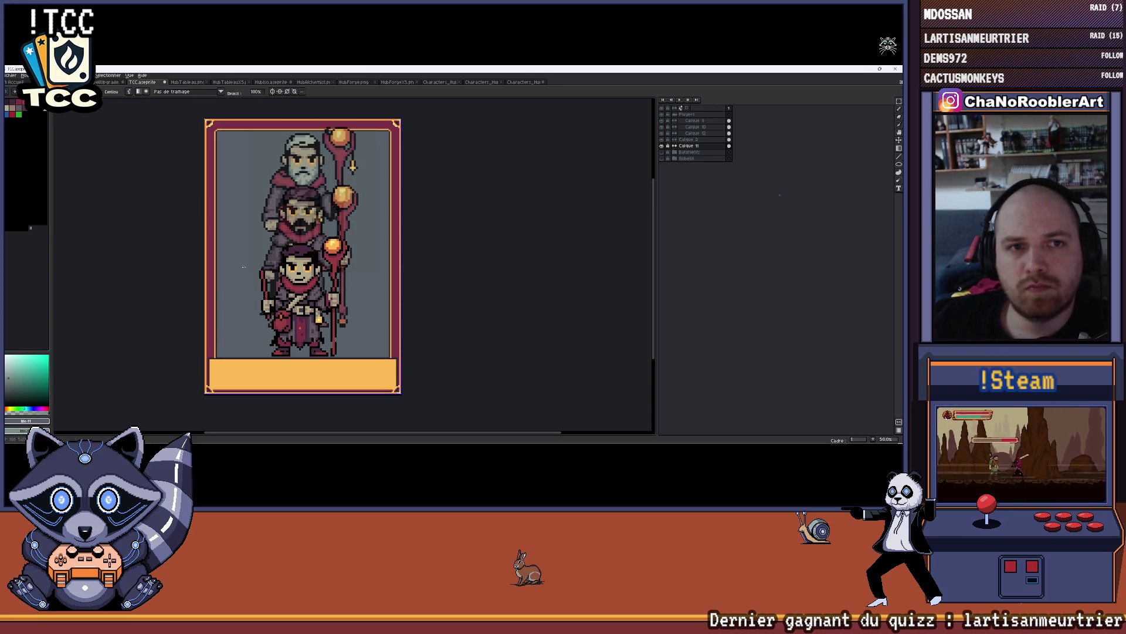
click(223, 93)
click(202, 130)
drag(229, 351, 380, 186)
key(ctrl+z)
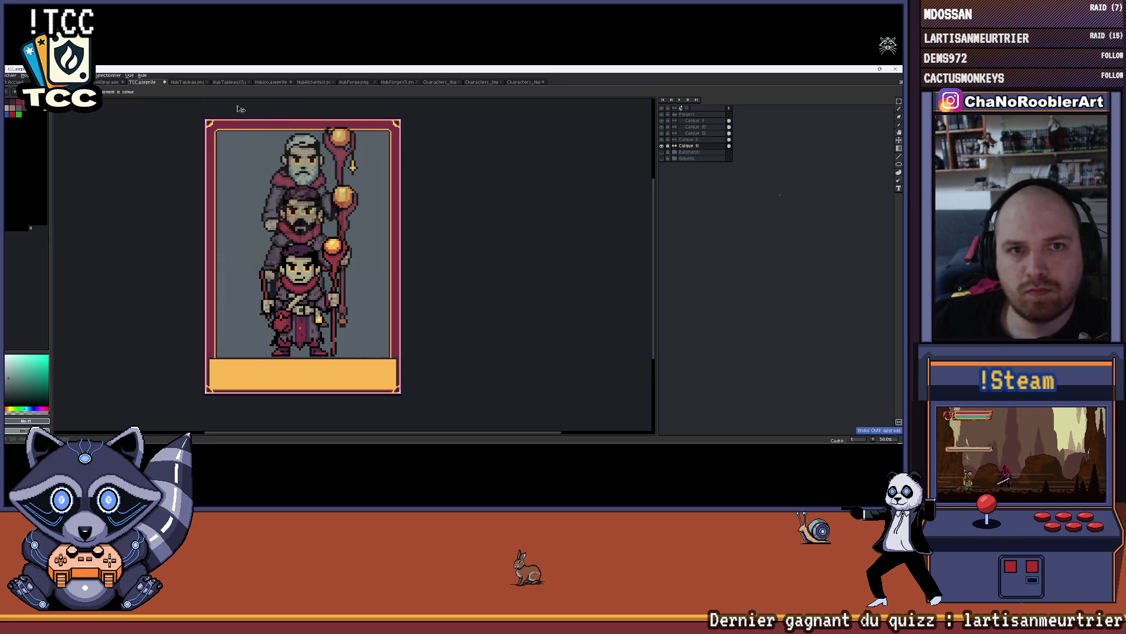
- Redraw the Bayer Matrix 8x8 dithered gradient along the card bottom, then undo it
click(223, 93)
click(196, 109)
mouse_move(235, 346)
mouse_down()
mouse_move(352, 176)
mouse_move(351, 350)
mouse_up()
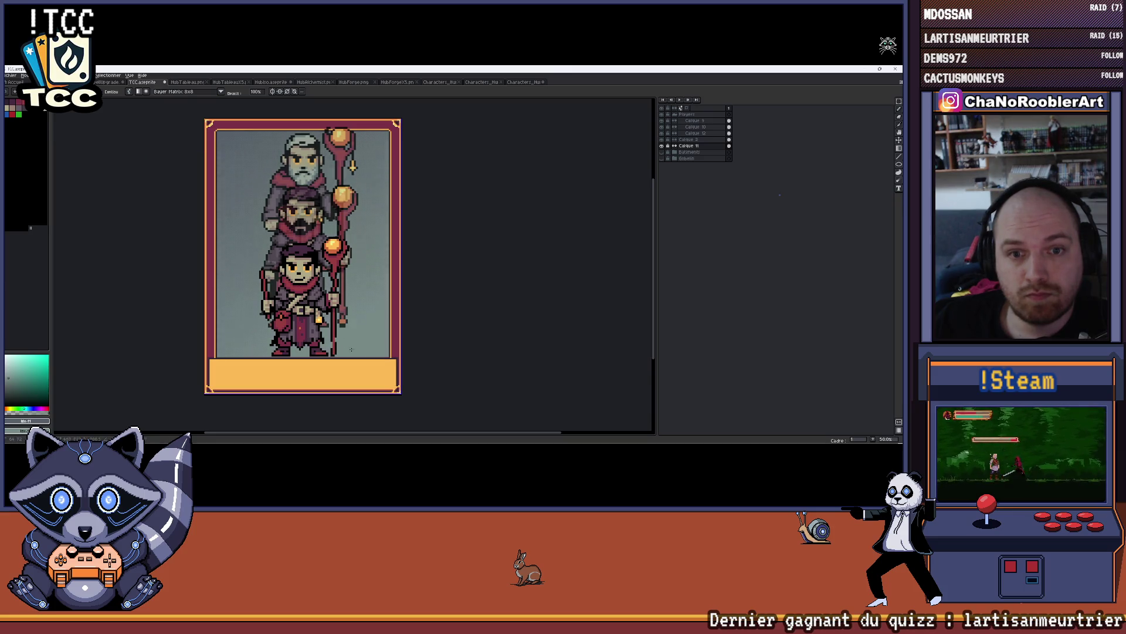
scroll(223, 208, up, 4)
scroll(229, 205, down, 5)
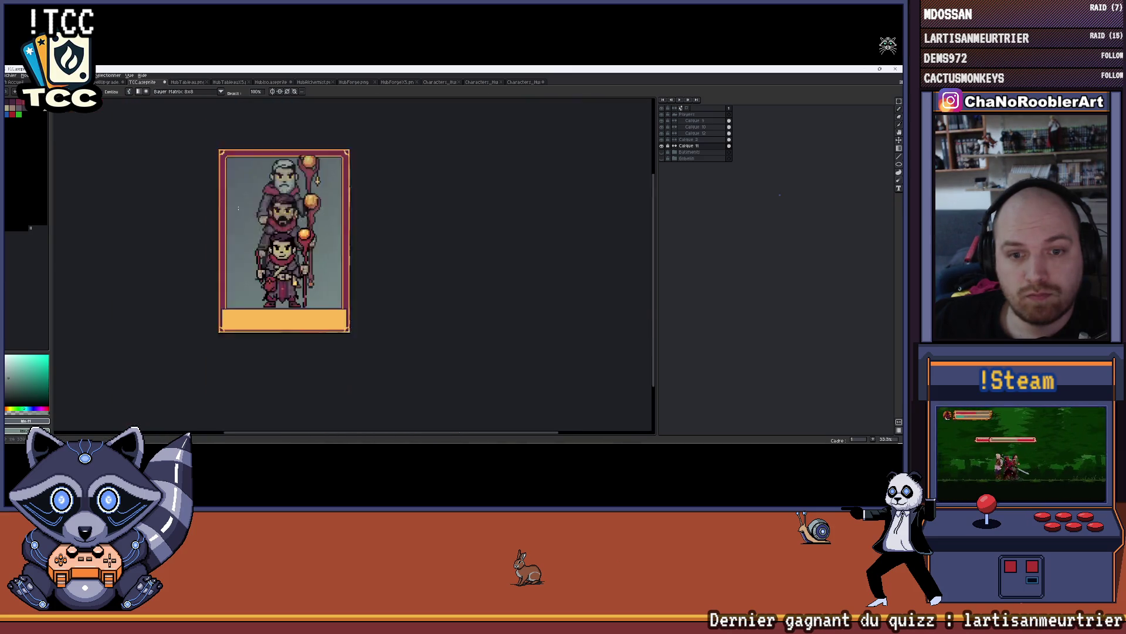
scroll(232, 203, up, 1)
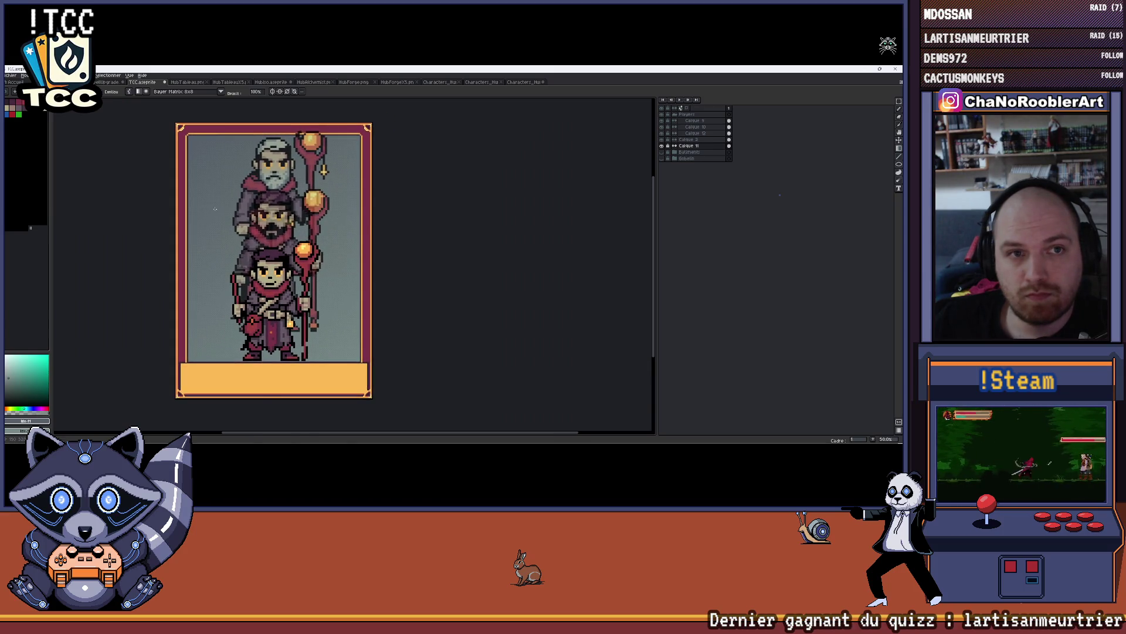
scroll(233, 202, up, 2)
scroll(215, 200, down, 2)
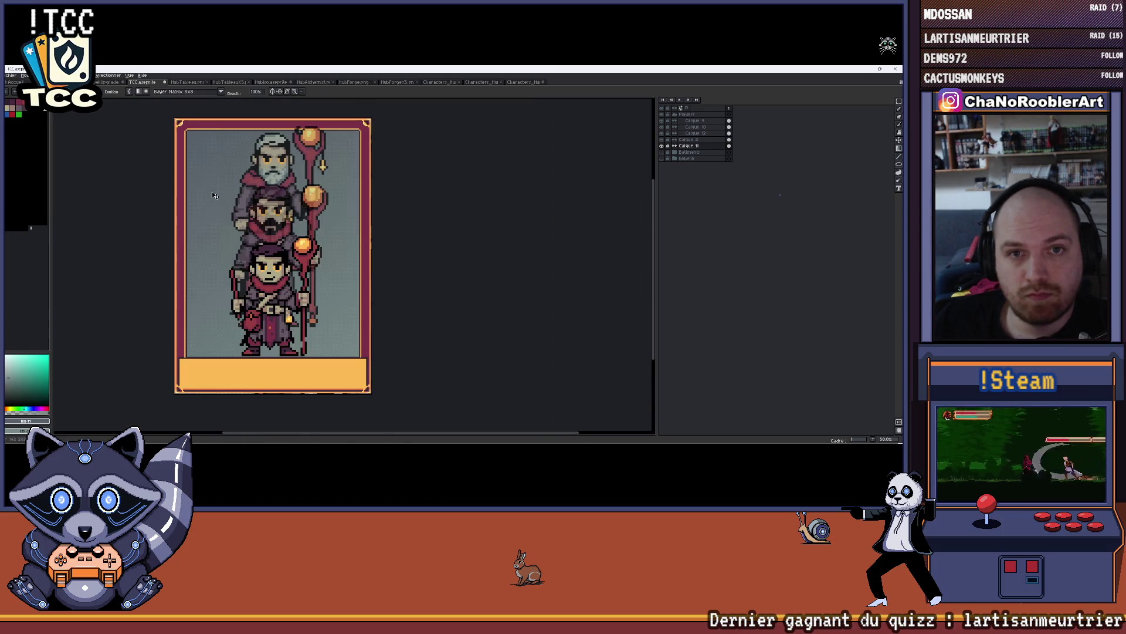
key(ctrl+z)
- Draw a diagonal teal-grey gradient across the card background, comparing with undo and redo
drag(192, 137, 312, 324)
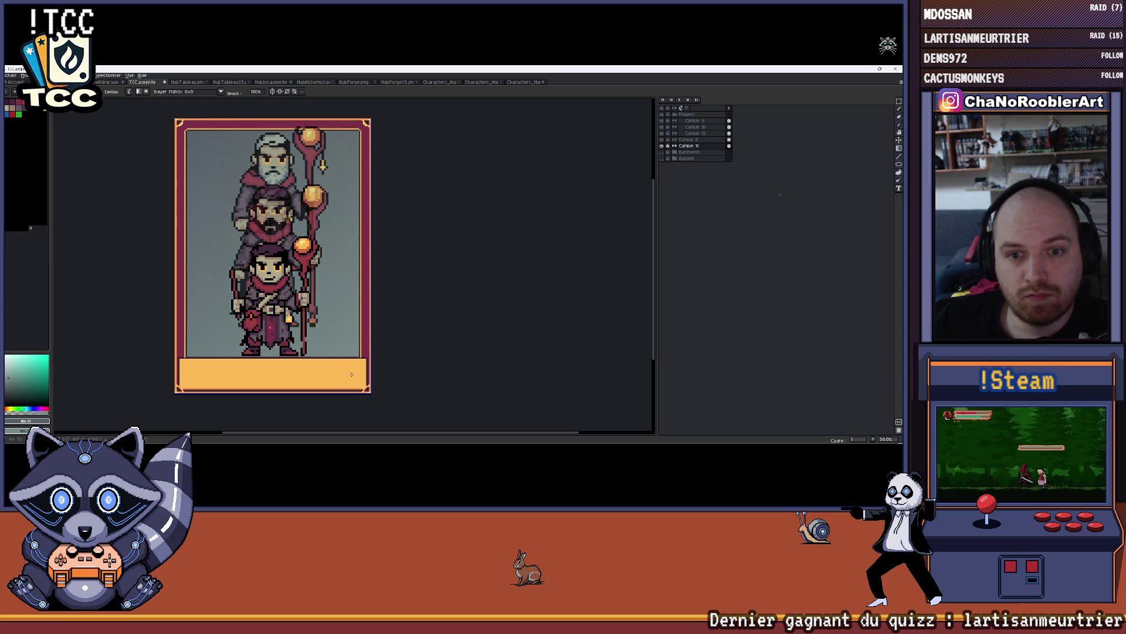
scroll(206, 187, up, 3)
scroll(206, 186, down, 3)
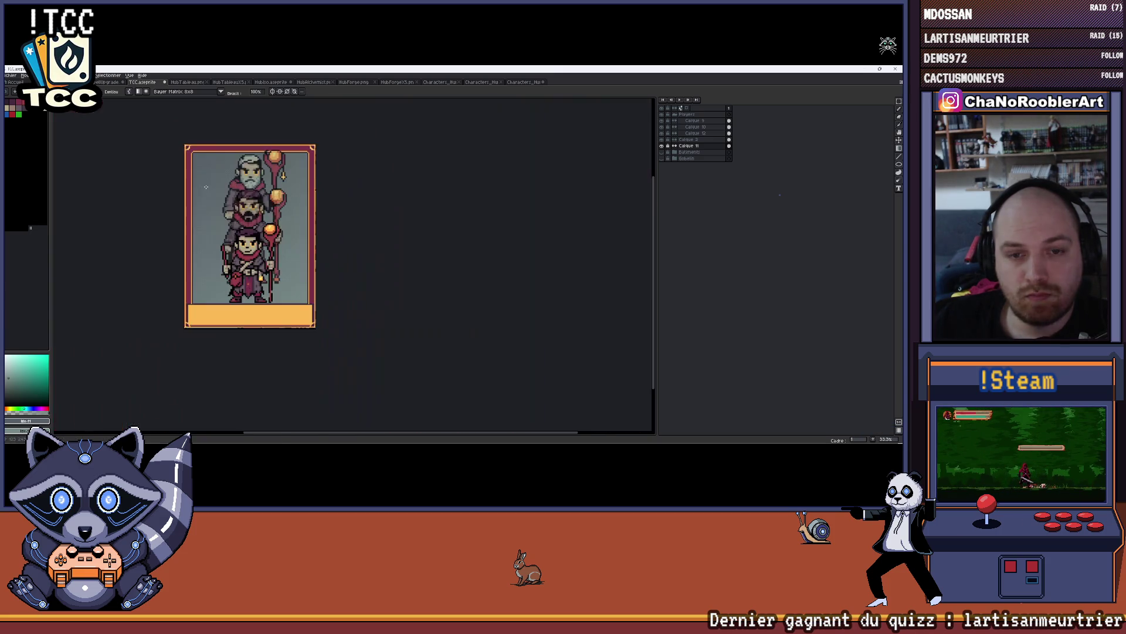
drag(206, 186, 173, 194)
key(ctrl+z)
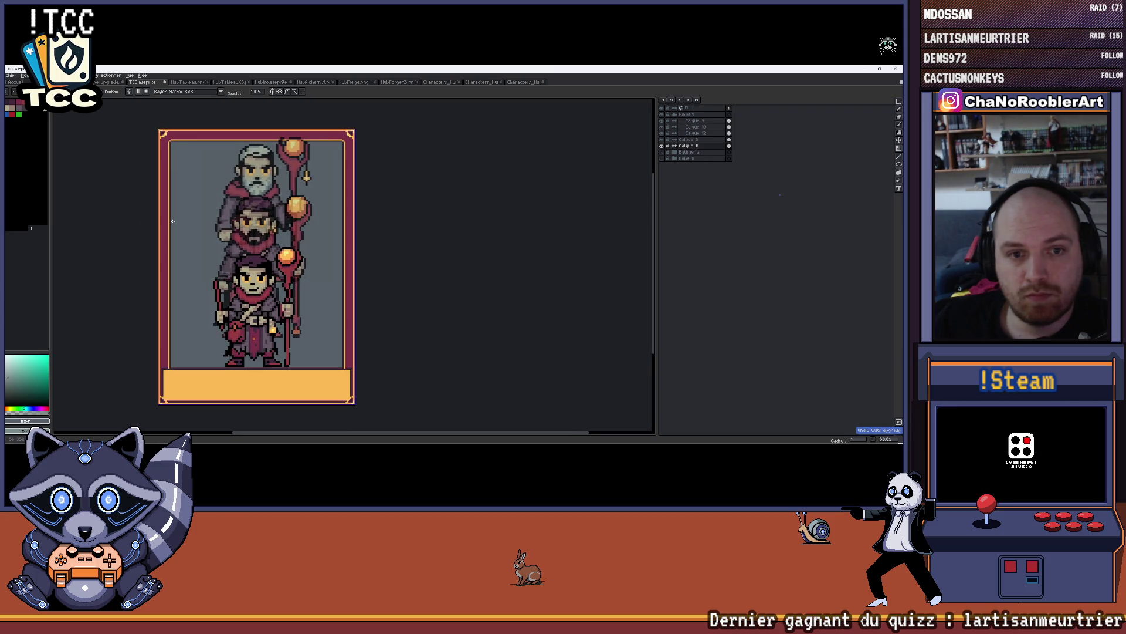
key(ctrl+y)
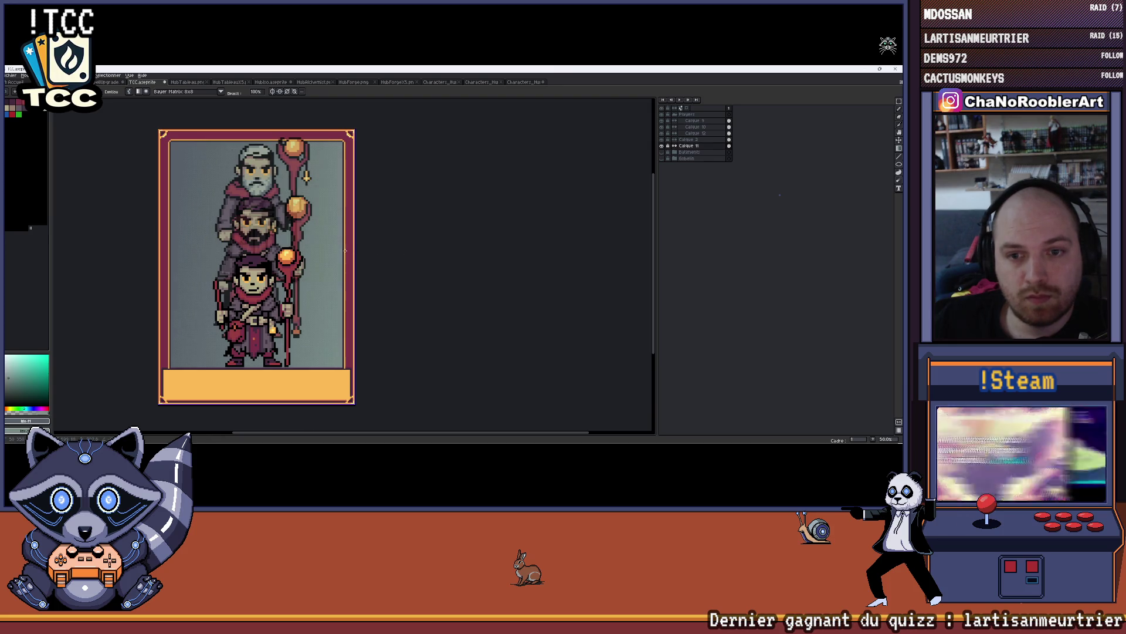
scroll(343, 235, down, 1)
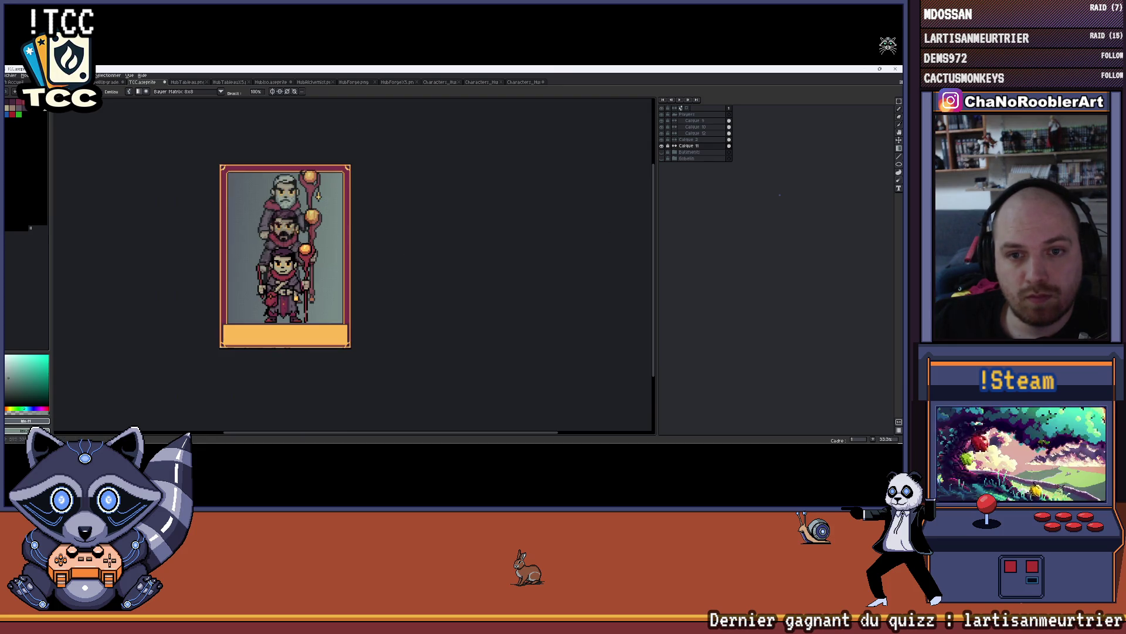
- Undo the previous gradient and set dithering to Bayer Matrix 8x8 at 100% opacity
scroll(216, 210, up, 5)
scroll(216, 210, up, 1)
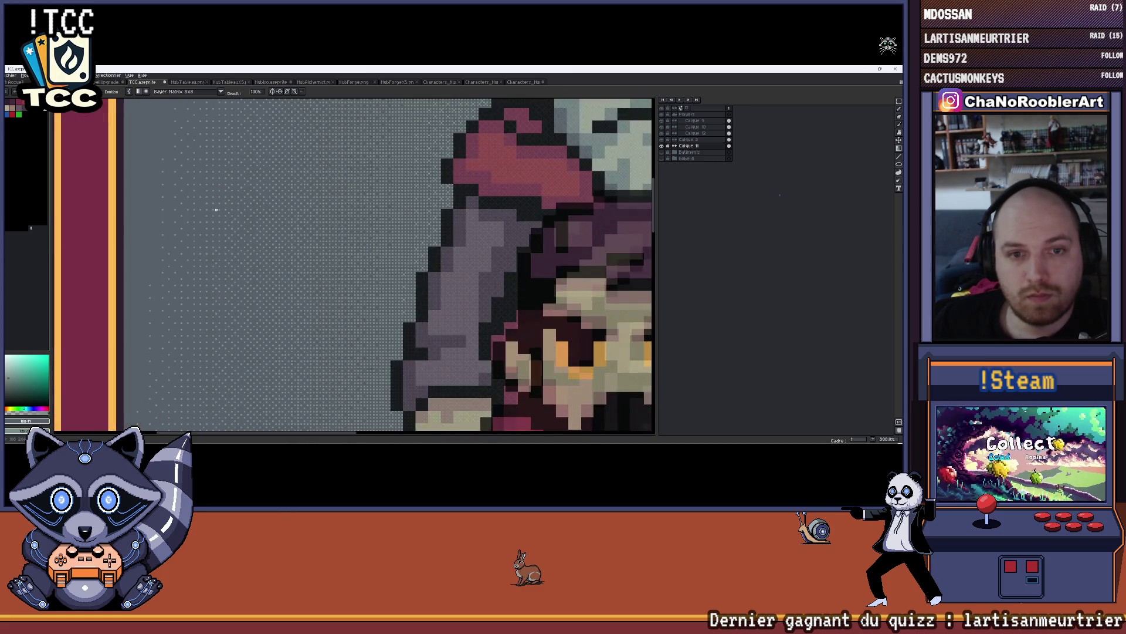
key(ctrl+z)
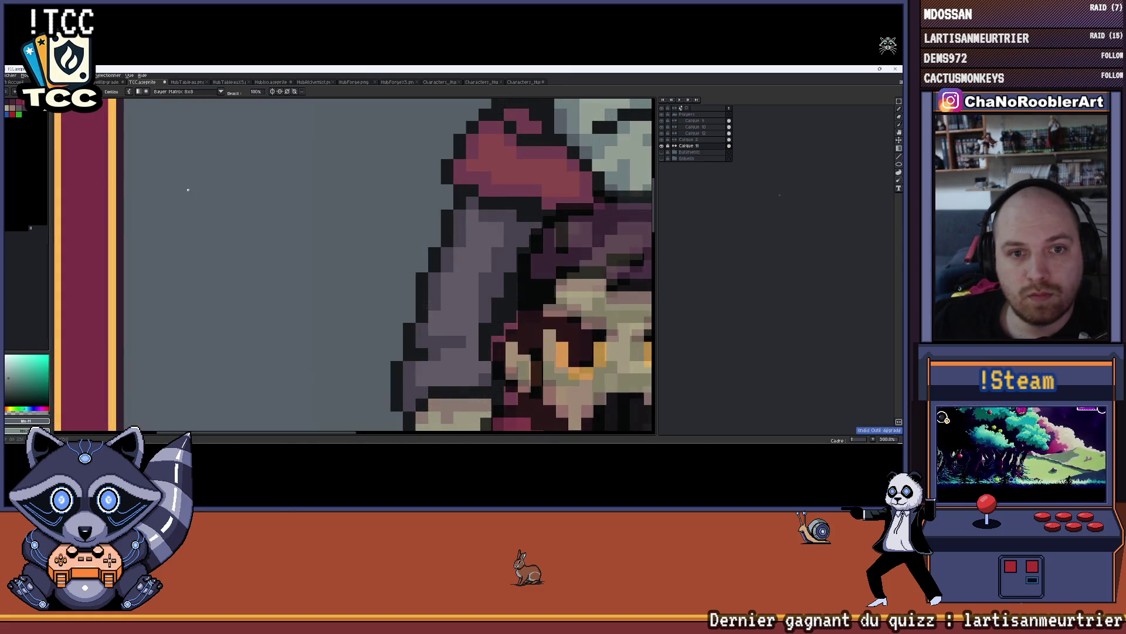
click(220, 92)
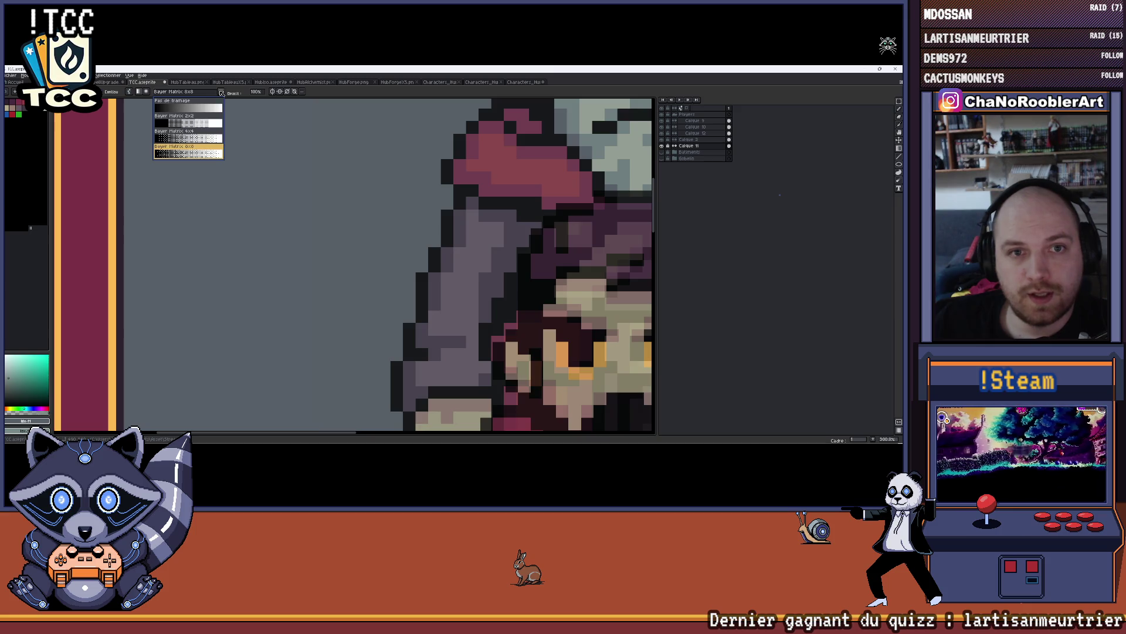
click(209, 153)
click(257, 92)
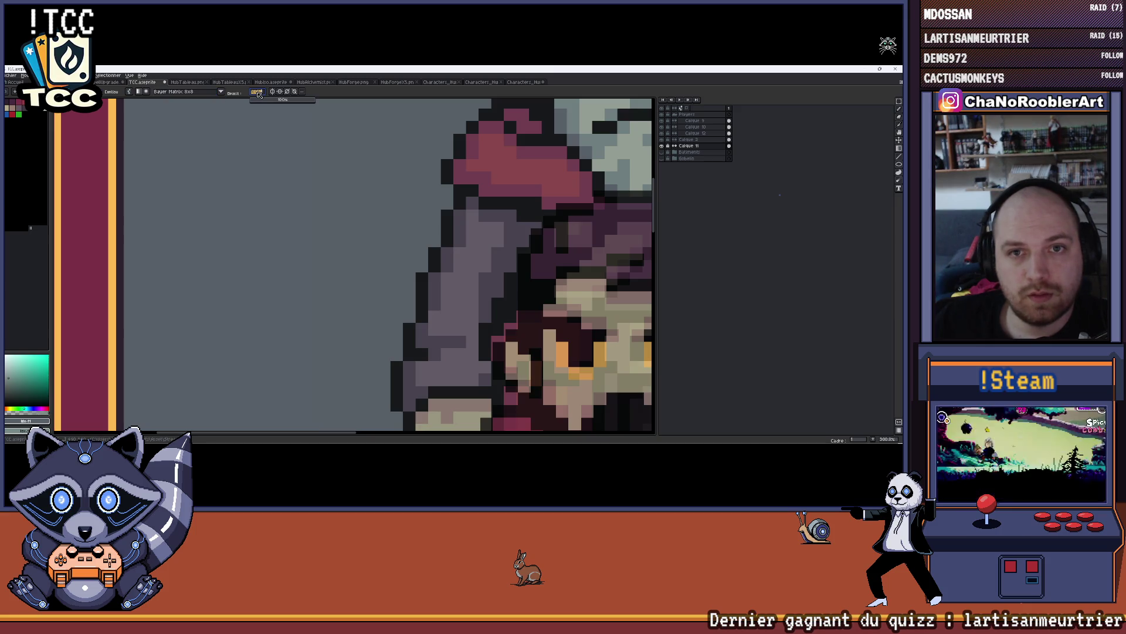
click(147, 92)
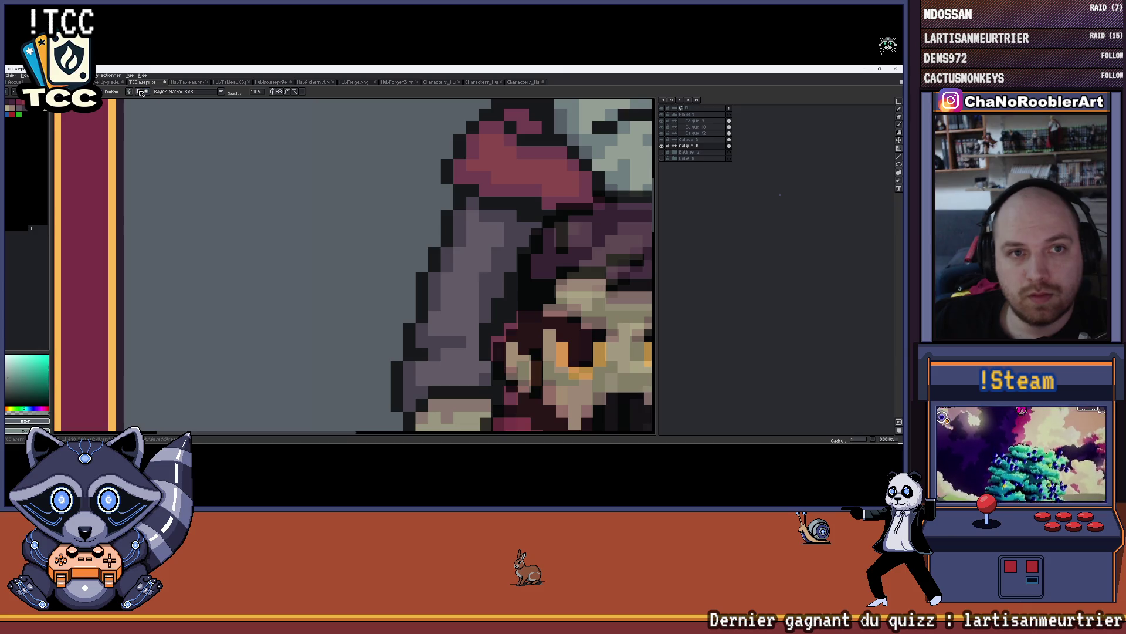
- Enable 'Référencer la couche active' and draw a horizontal gradient lighter on the left
click(128, 93)
click(142, 109)
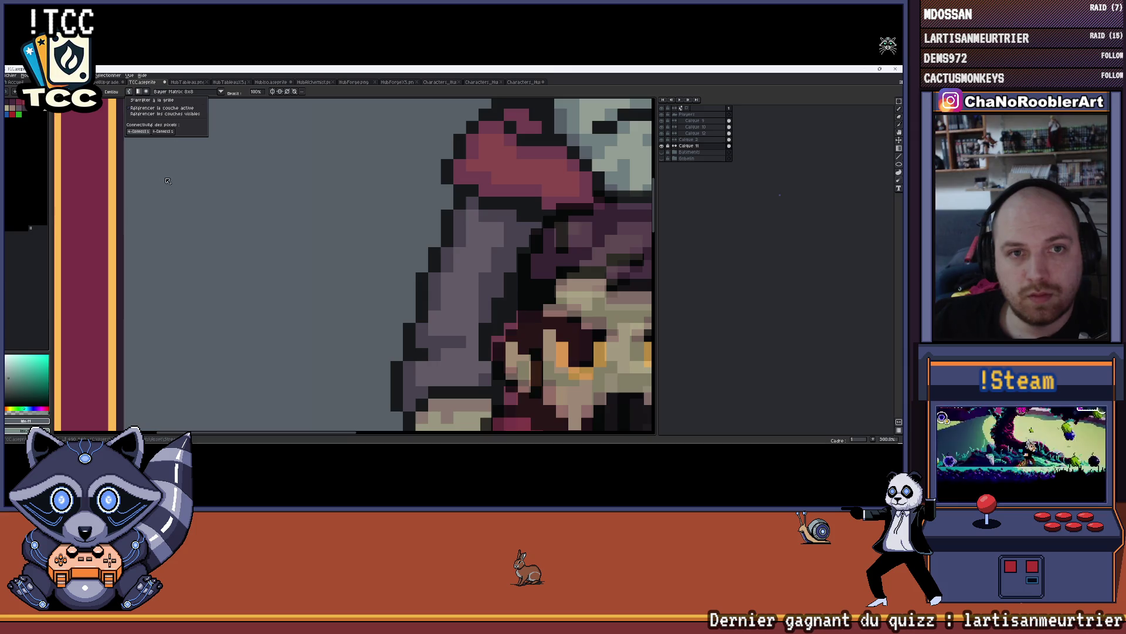
drag(148, 179, 366, 193)
scroll(358, 190, down, 4)
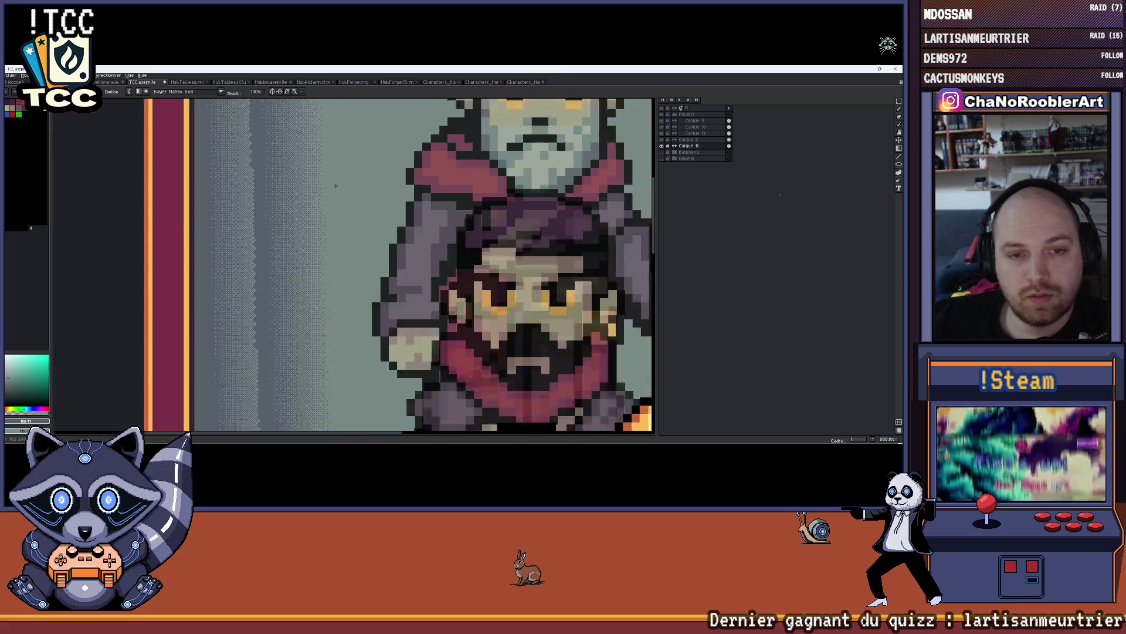
scroll(285, 192, up, 1)
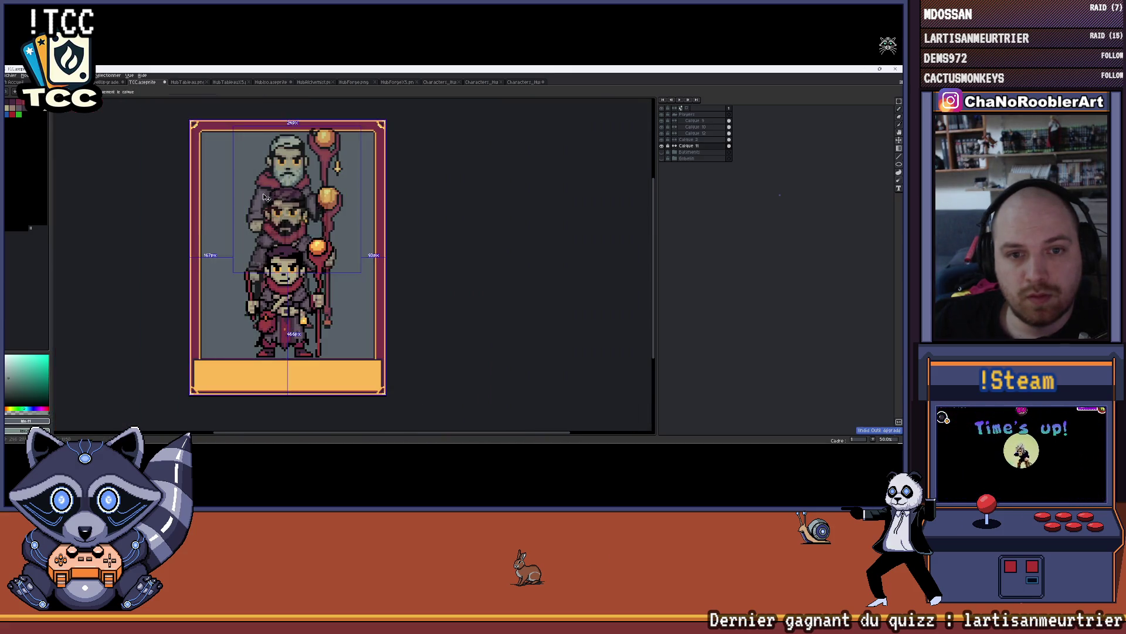
drag(214, 202, 402, 221)
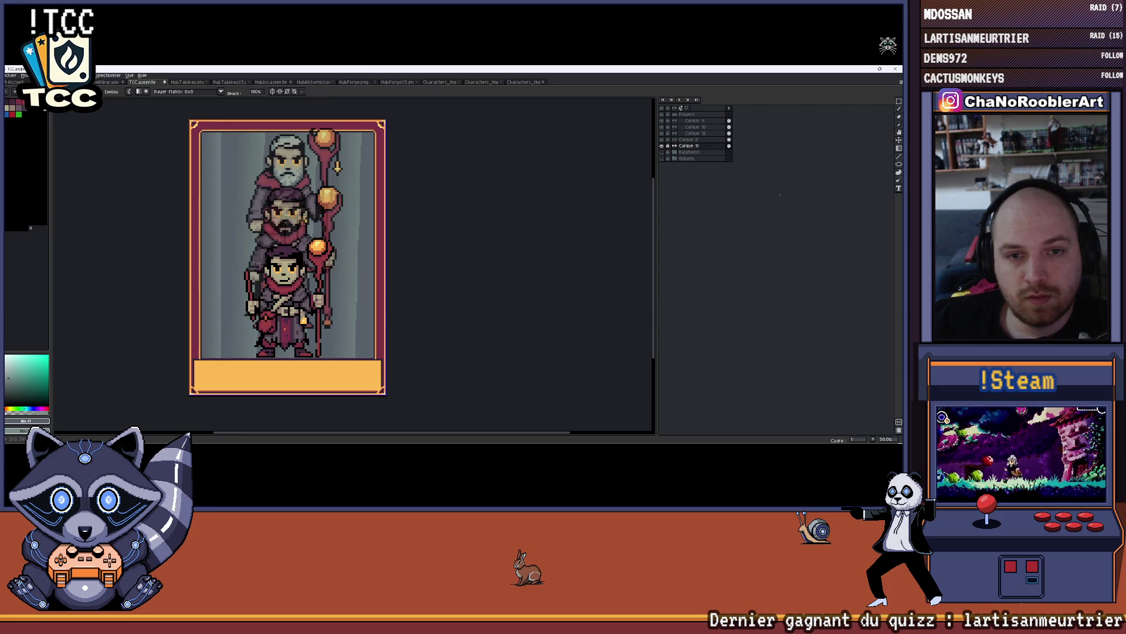
- Redraw the background gradient diagonally so darker dithered bands sweep down from the top
key(ctrl+z)
key(ctrl+z)
key(ctrl+z)
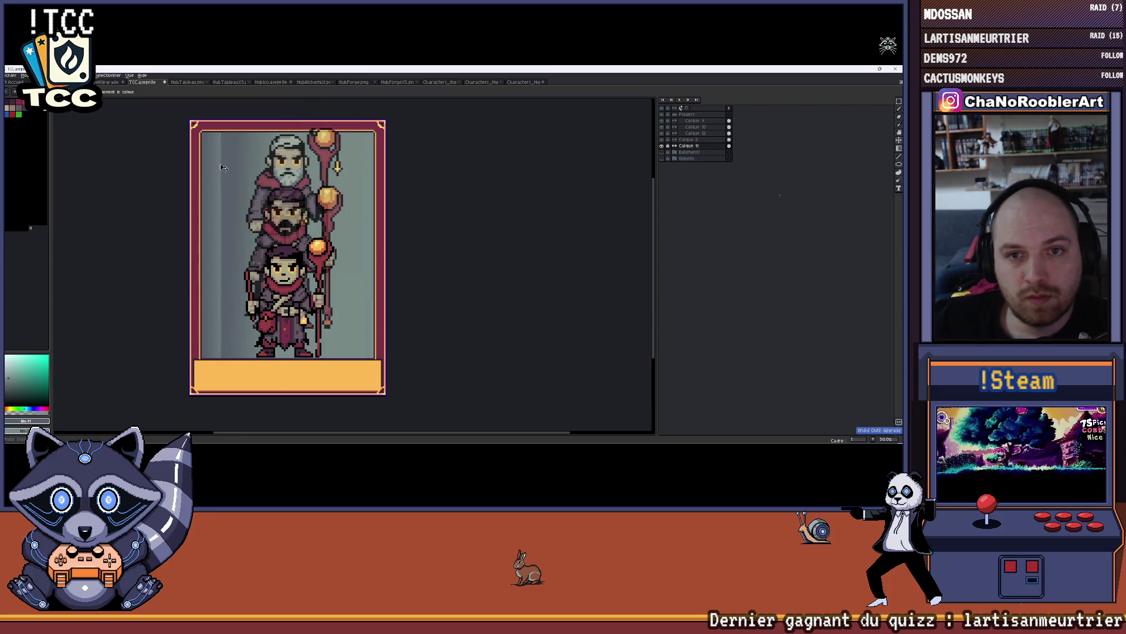
drag(221, 168, 269, 240)
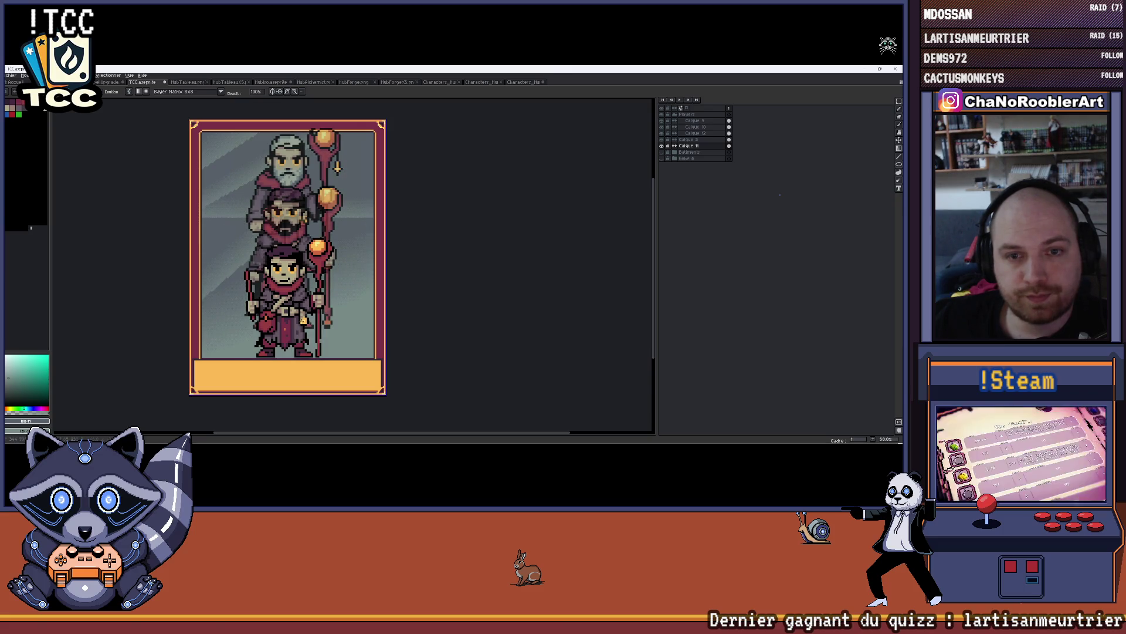
key(ctrl+z)
mouse_move(206, 137)
mouse_down()
mouse_move(237, 169)
mouse_move(258, 172)
mouse_move(308, 148)
mouse_move(358, 144)
mouse_up()
drag(318, 200, 329, 193)
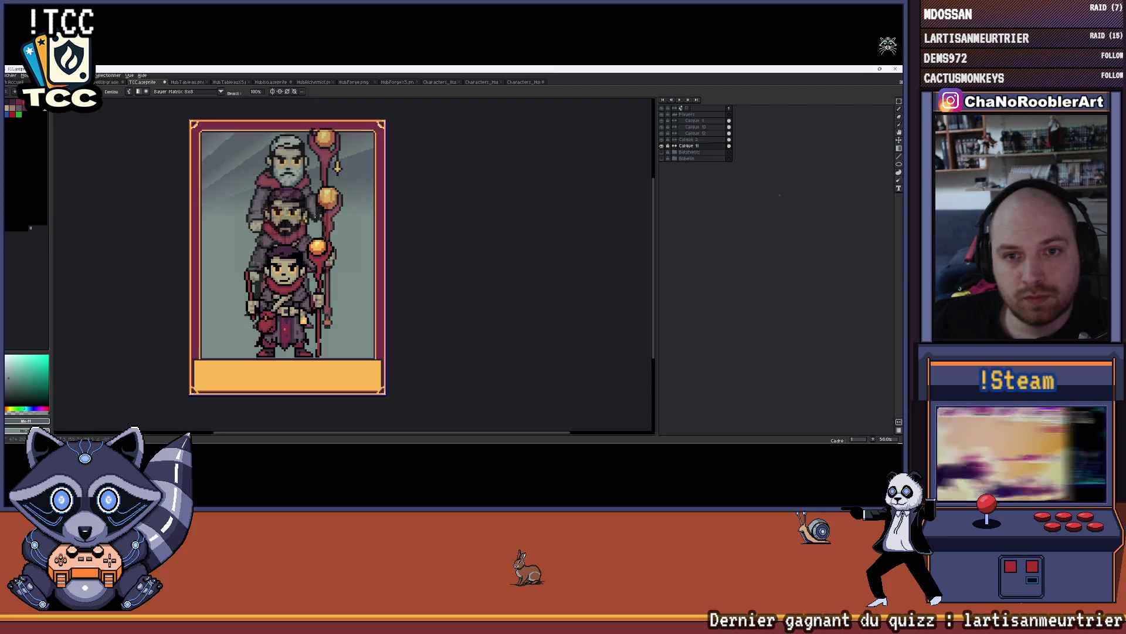
drag(241, 215, 240, 349)
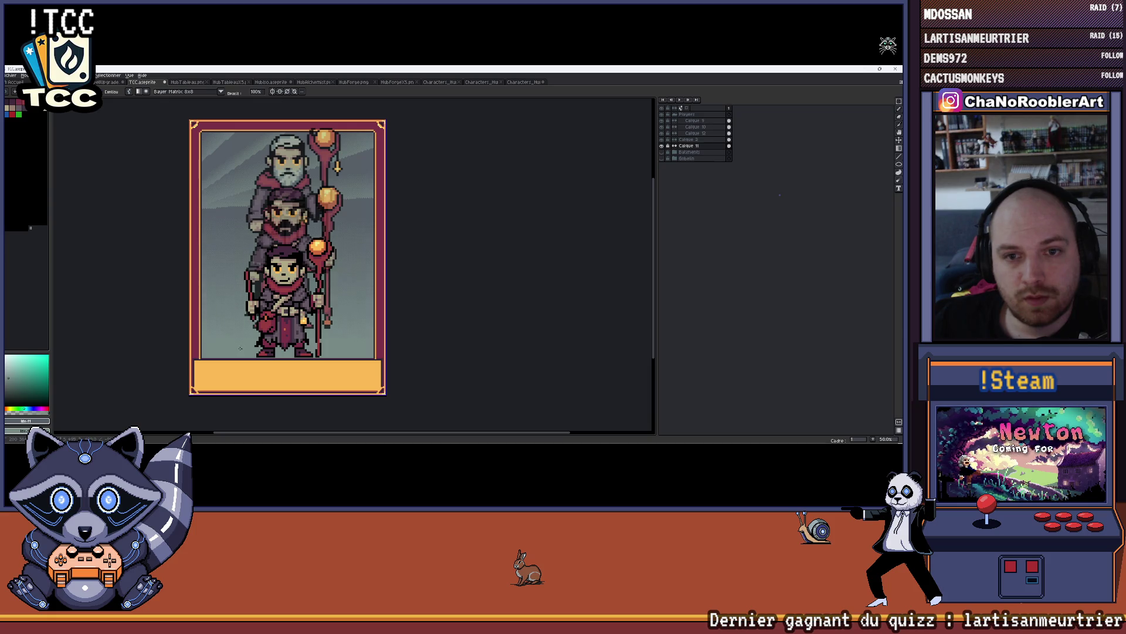
scroll(264, 317, down, 1)
scroll(284, 281, up, 1)
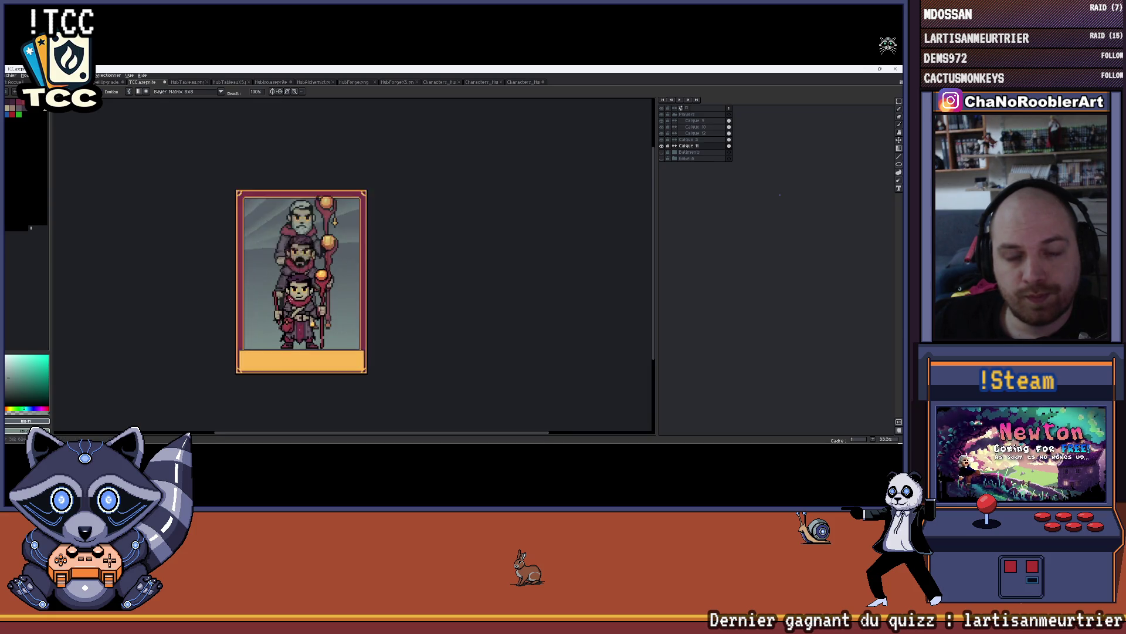
drag(284, 281, 262, 280)
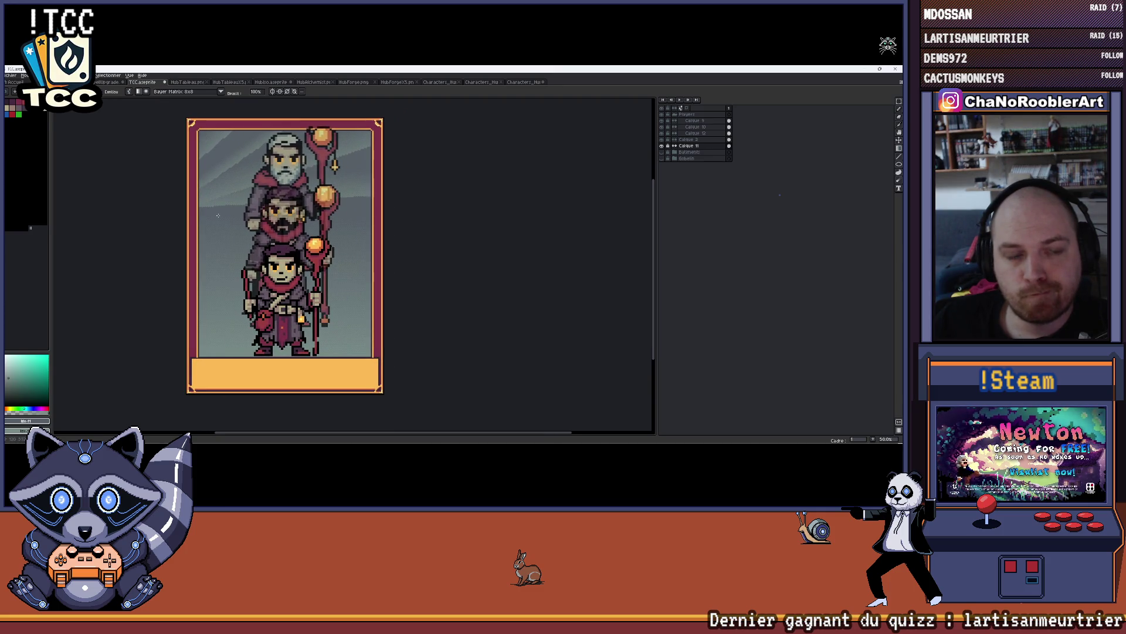
mouse_move(219, 217)
mouse_down()
mouse_move(228, 244)
mouse_move(214, 264)
mouse_up()
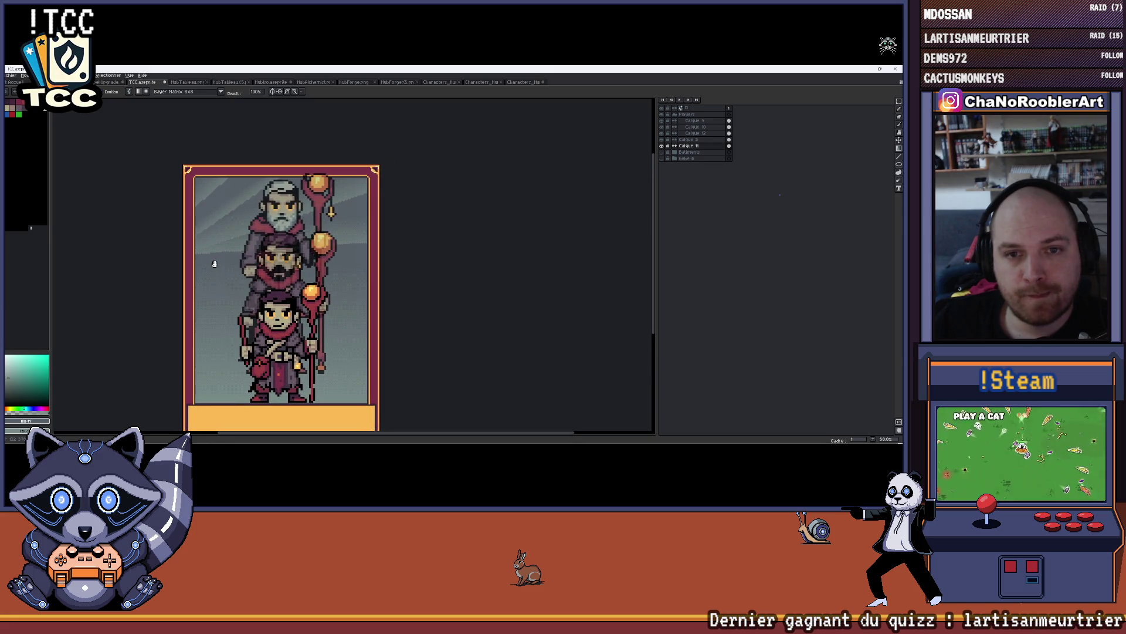
scroll(320, 227, up, 1)
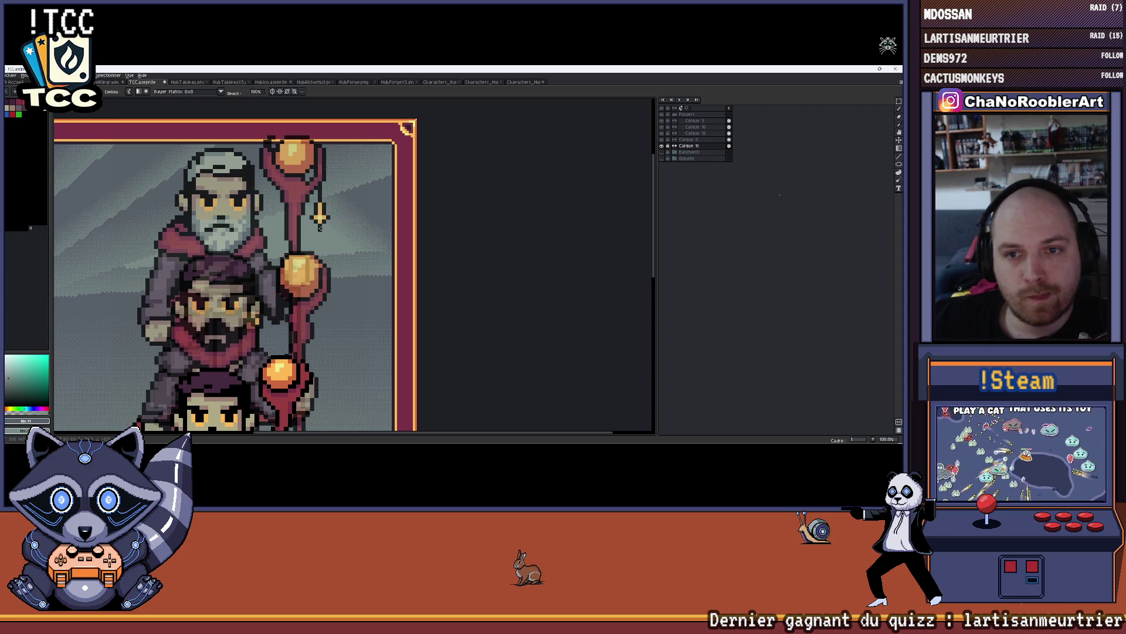
scroll(320, 226, down, 2)
scroll(320, 226, up, 1)
key(ctrl+z)
key(ctrl+y)
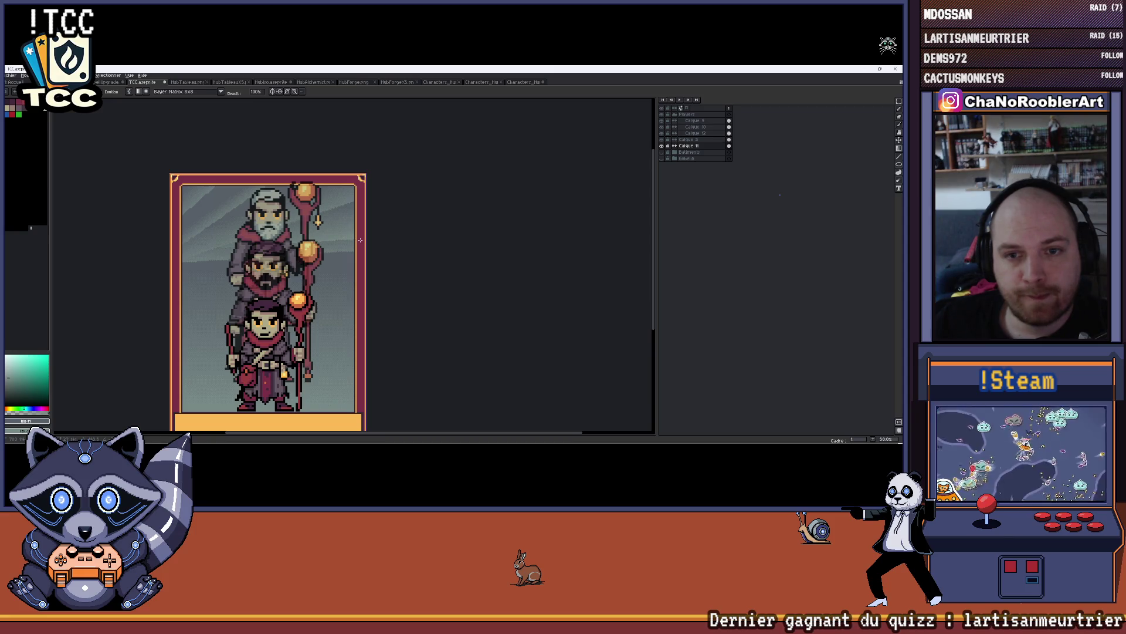
scroll(367, 236, down, 1)
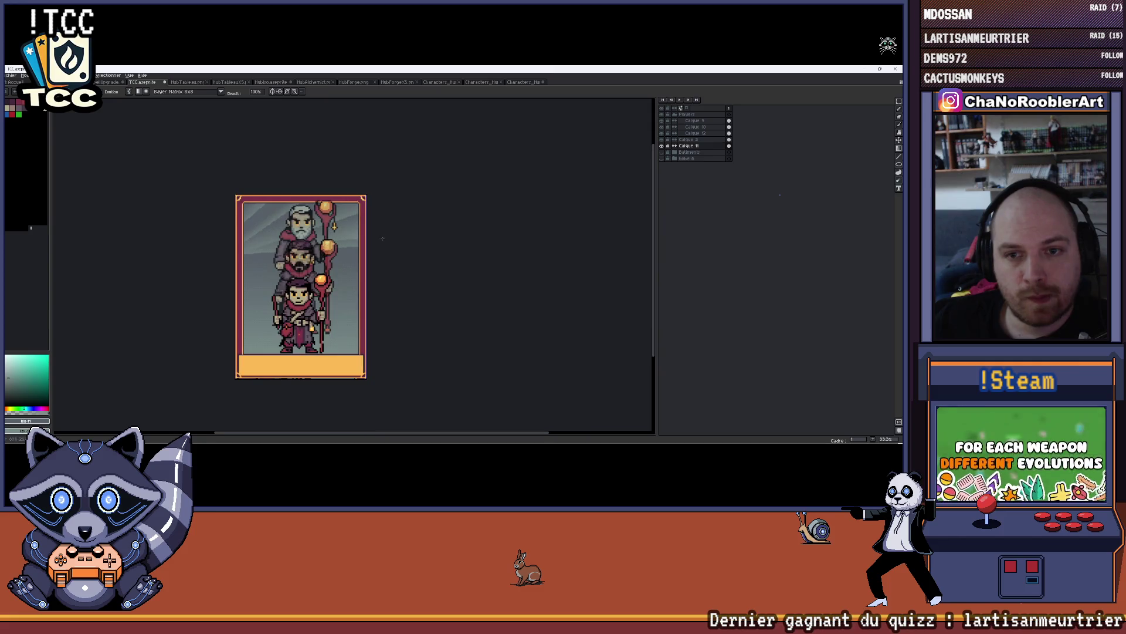
scroll(276, 234, up, 1)
drag(259, 234, 274, 187)
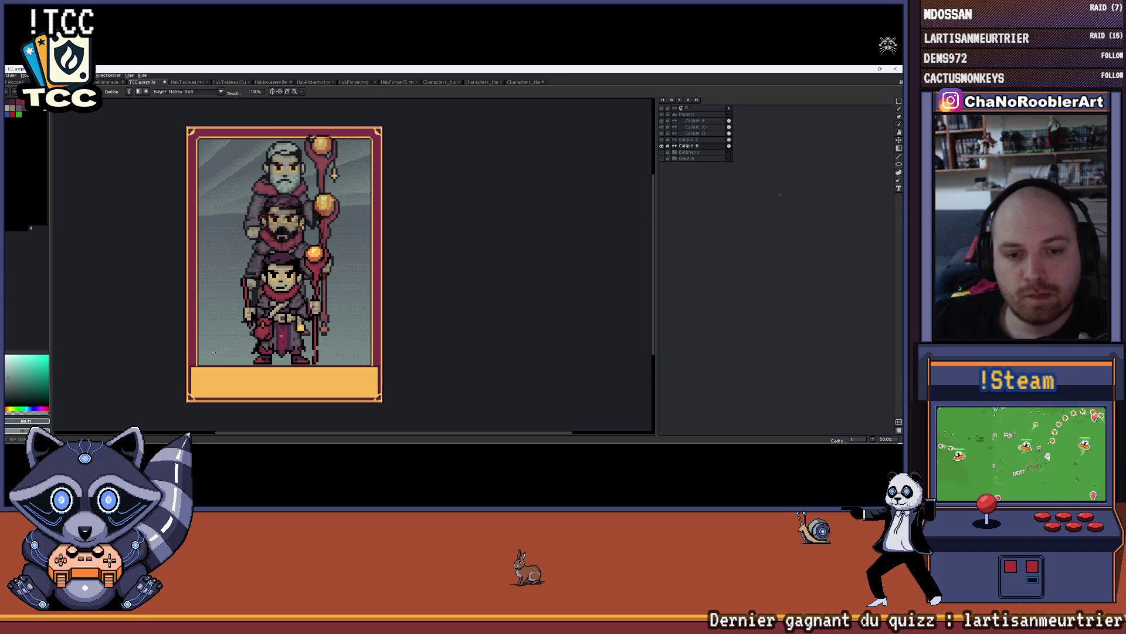
drag(234, 350, 209, 285)
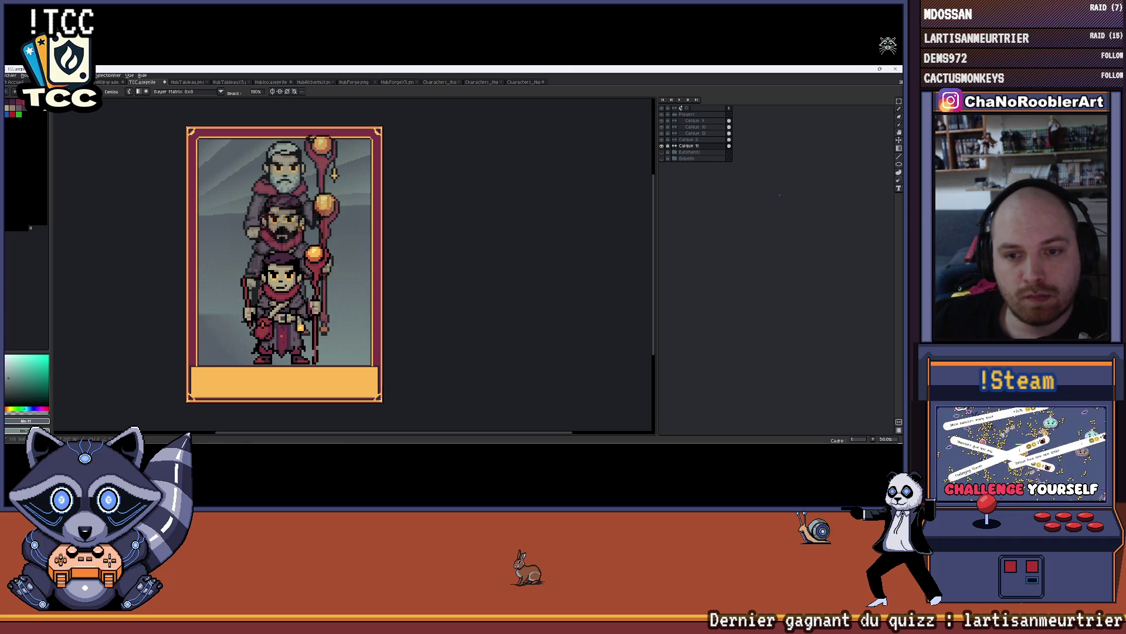
key(ctrl+z)
mouse_move(238, 364)
mouse_down()
mouse_move(334, 281)
mouse_move(356, 343)
mouse_move(323, 354)
mouse_move(359, 350)
mouse_move(327, 350)
mouse_move(322, 362)
mouse_move(336, 362)
mouse_move(305, 352)
mouse_up()
- Undo the last gradient and darken the lower background beside the mages
key(ctrl+z)
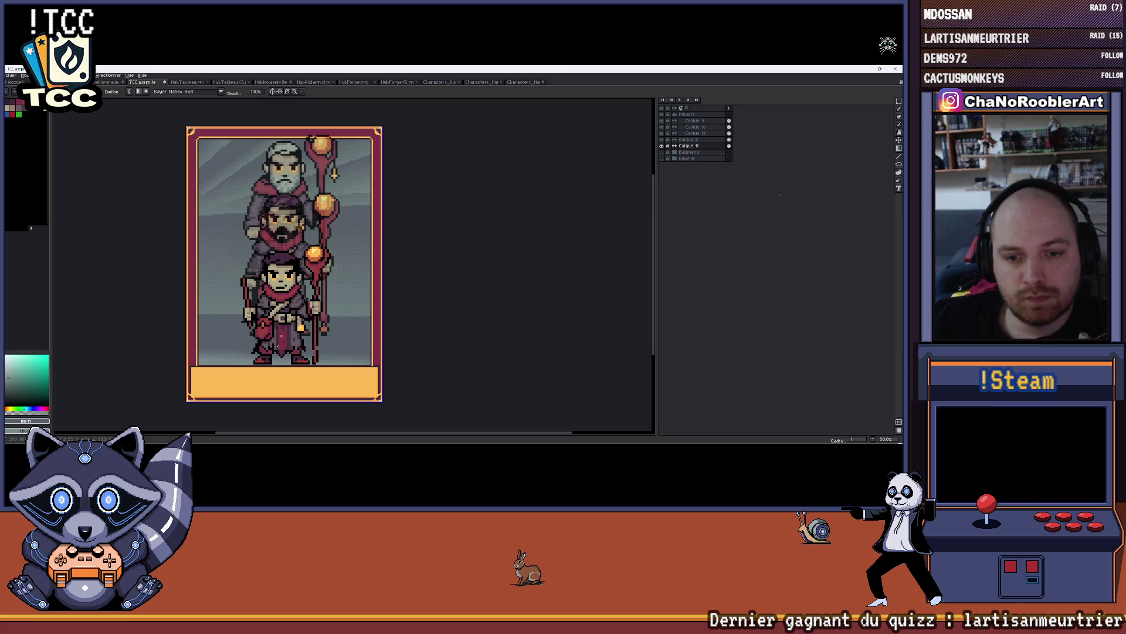
click(280, 363)
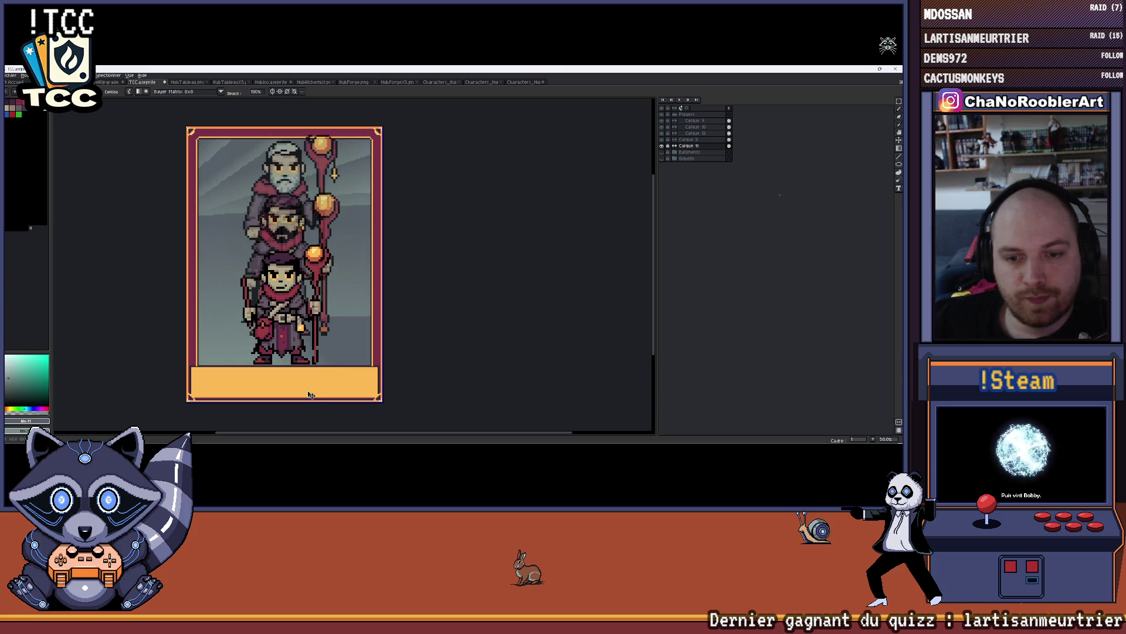
scroll(290, 366, down, 1)
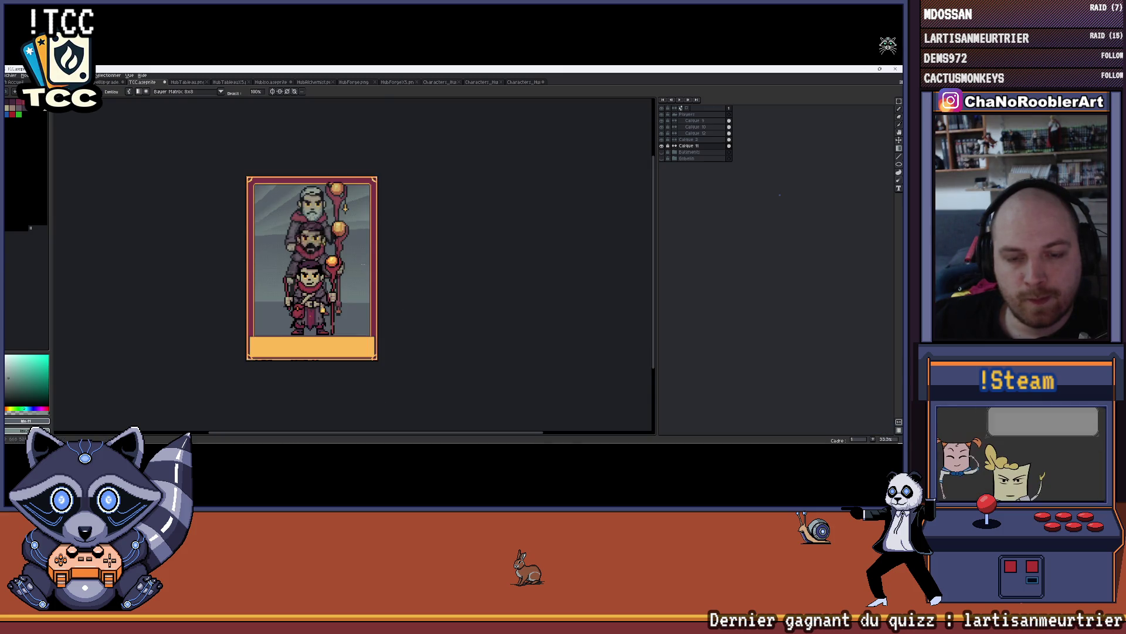
scroll(309, 281, up, 1)
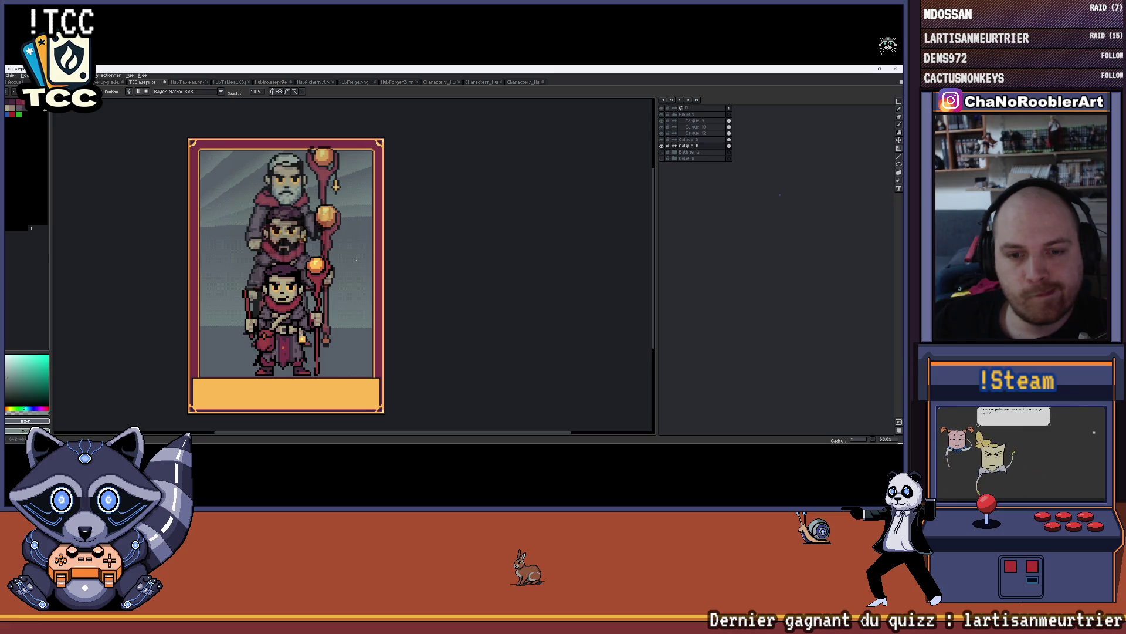
drag(345, 248, 335, 284)
scroll(331, 284, down, 2)
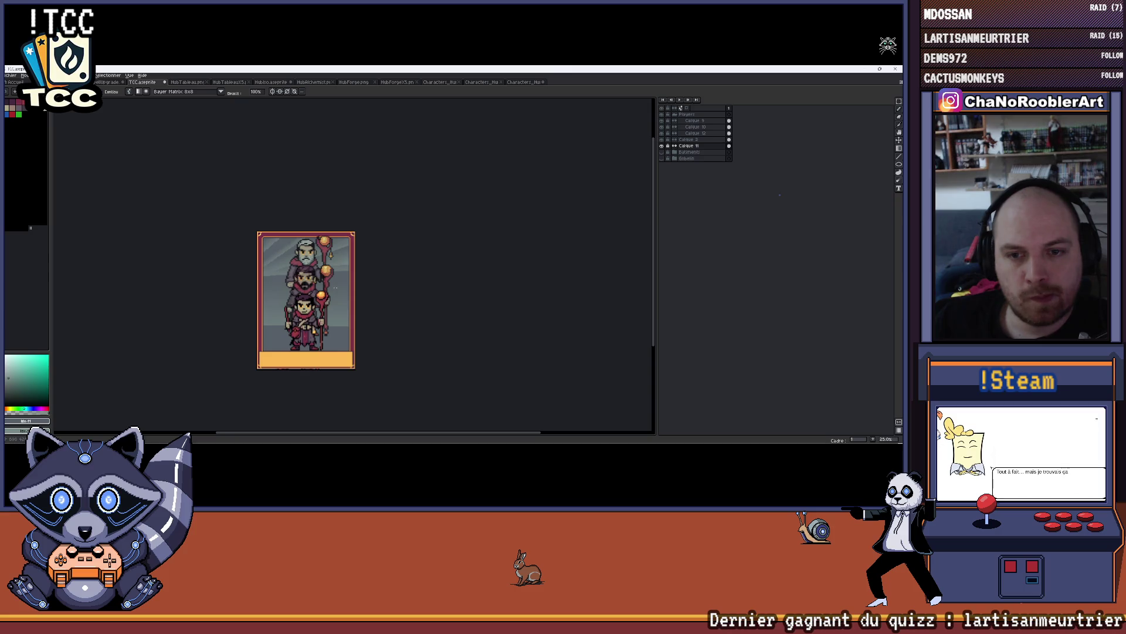
scroll(318, 281, up, 2)
key(v)
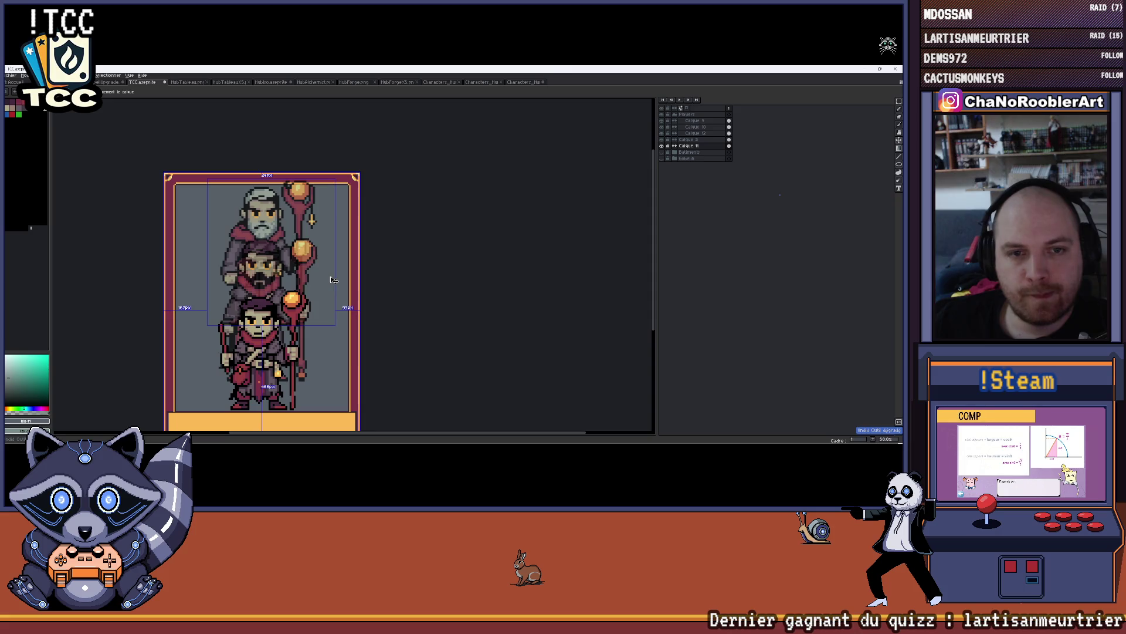
key(shift+g)
drag(330, 276, 348, 257)
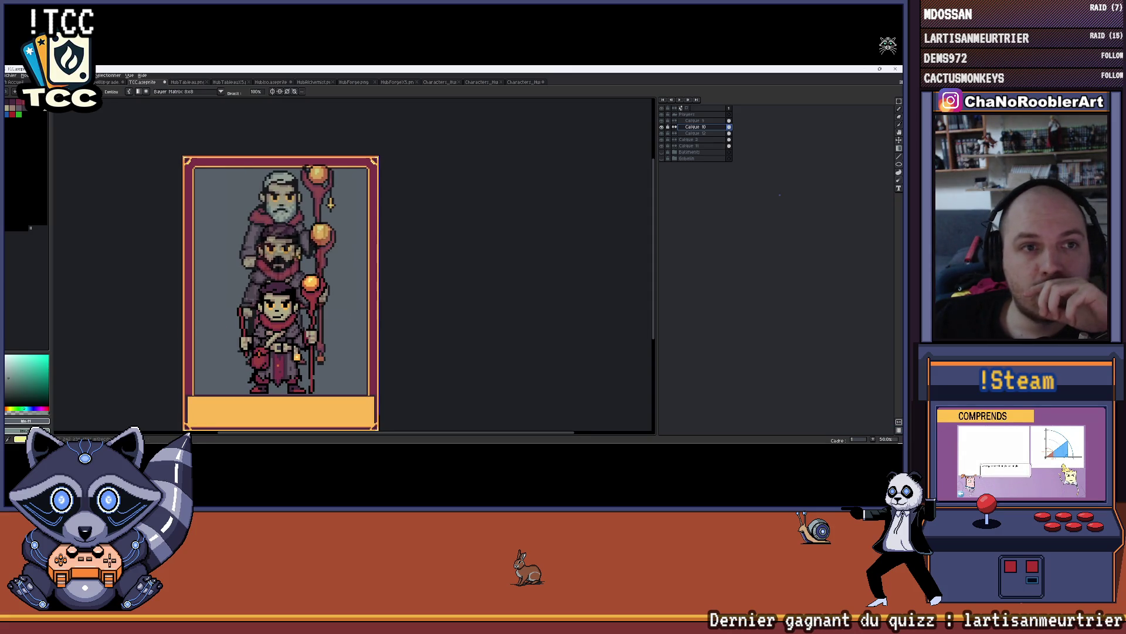
drag(191, 274, 351, 274)
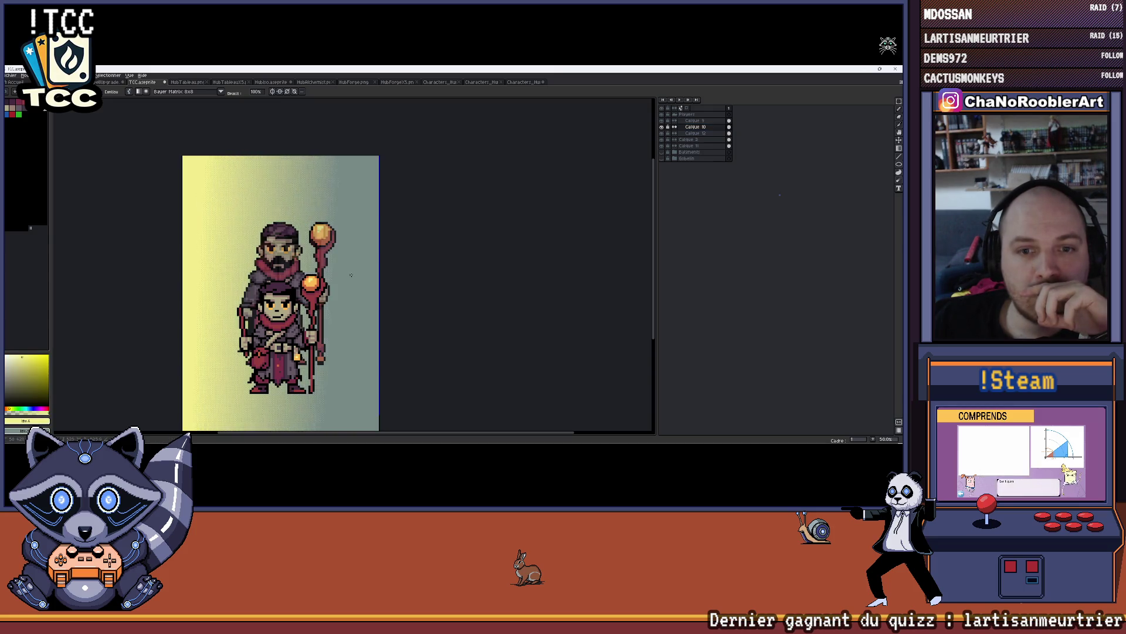
click(663, 132)
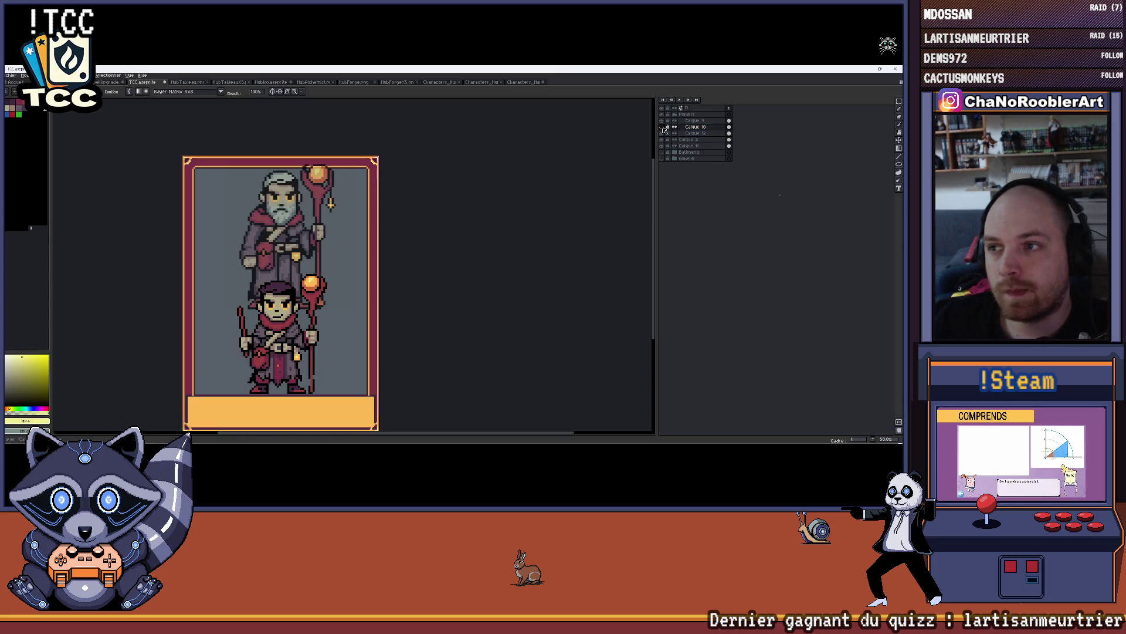
click(690, 146)
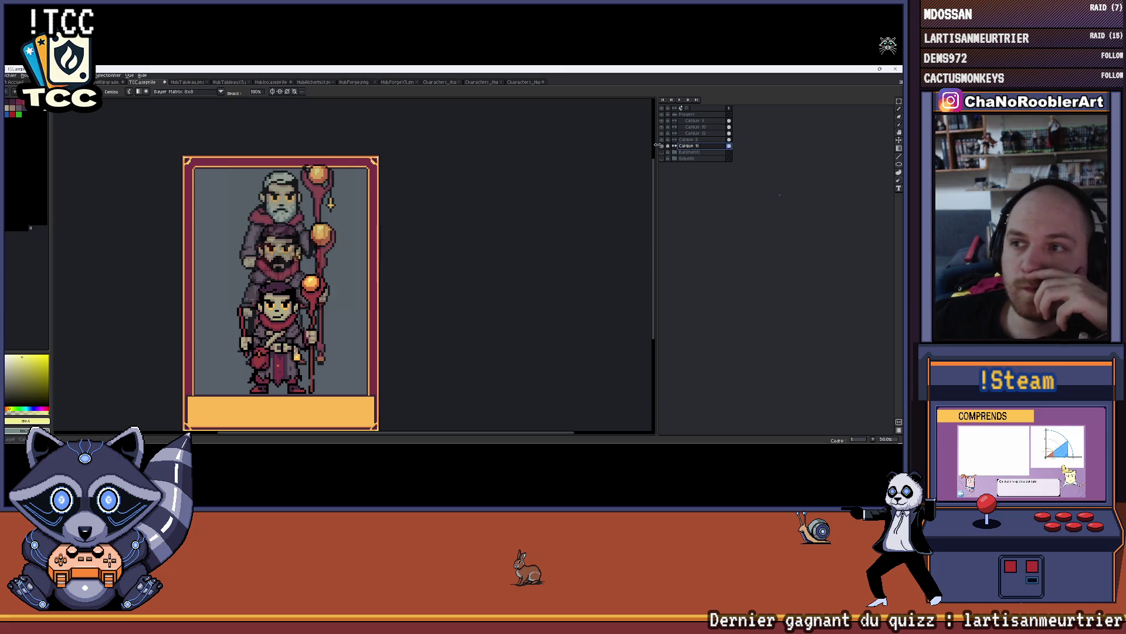
- Try yellow-to-grey and diagonal yellow-to-teal background gradients, undoing both
mouse_move(196, 251)
mouse_down()
mouse_move(329, 288)
mouse_move(431, 348)
mouse_up()
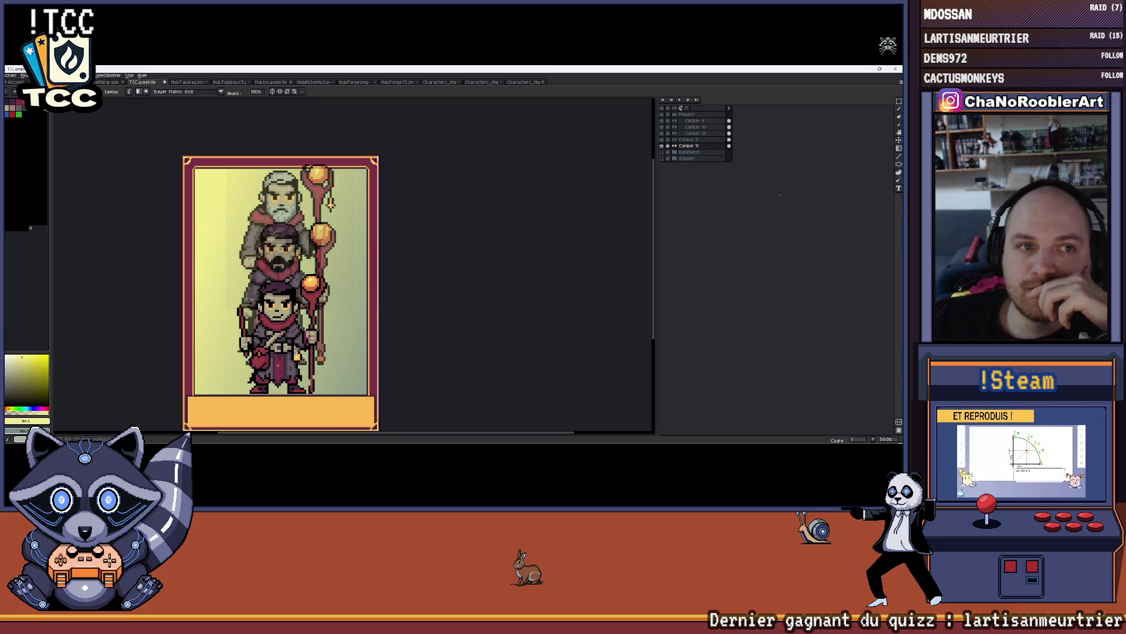
key(x)
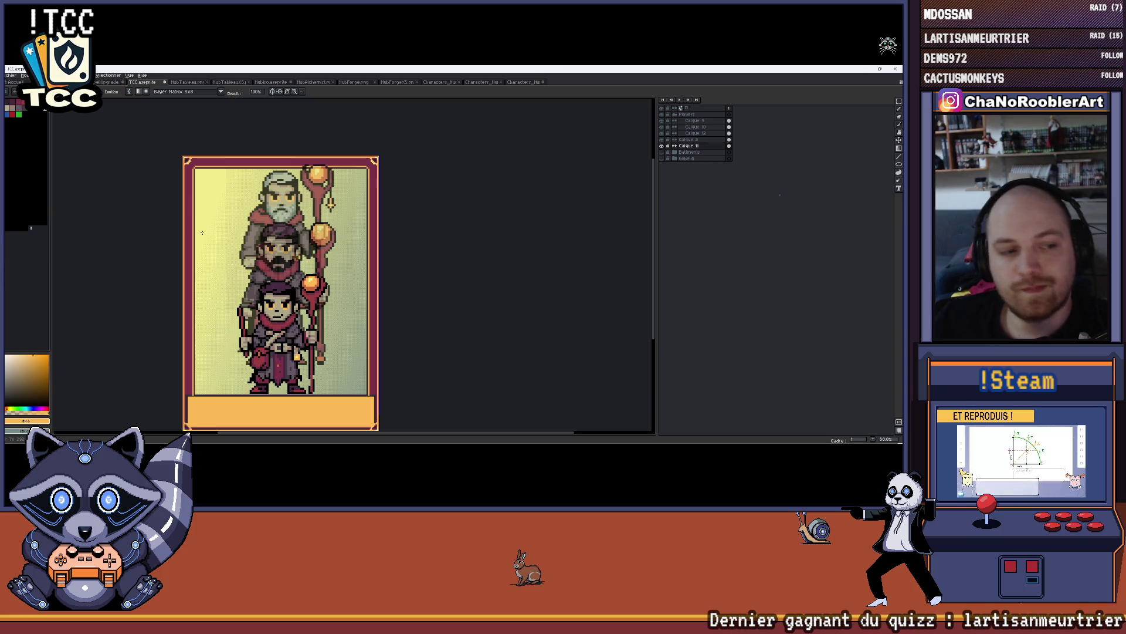
key(ctrl+z)
mouse_move(188, 174)
mouse_down()
mouse_move(305, 281)
mouse_move(391, 397)
mouse_up()
scroll(304, 274, down, 1)
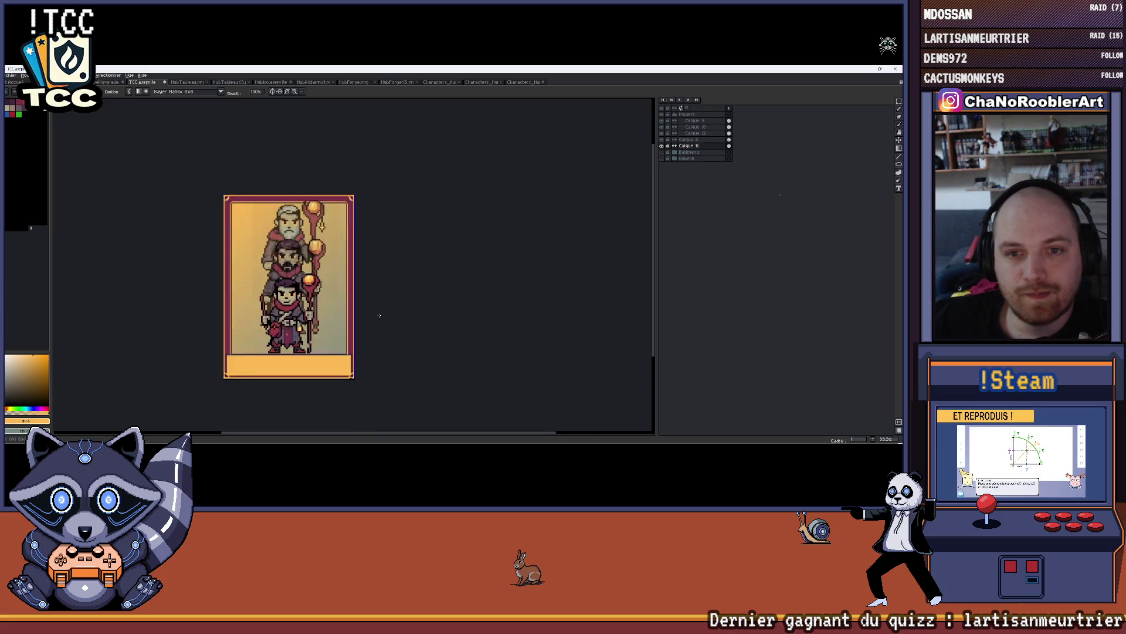
scroll(323, 301, up, 1)
key(ctrl+z)
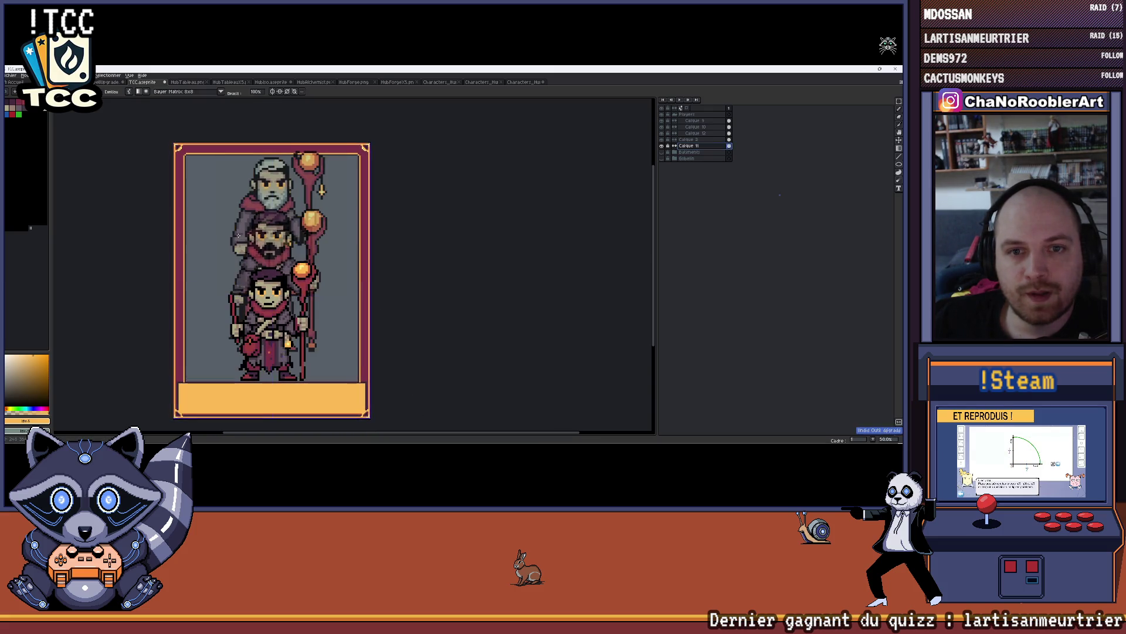
- Pick red from the palette and try a red-to-teal gradient, then undo it
click(7, 114)
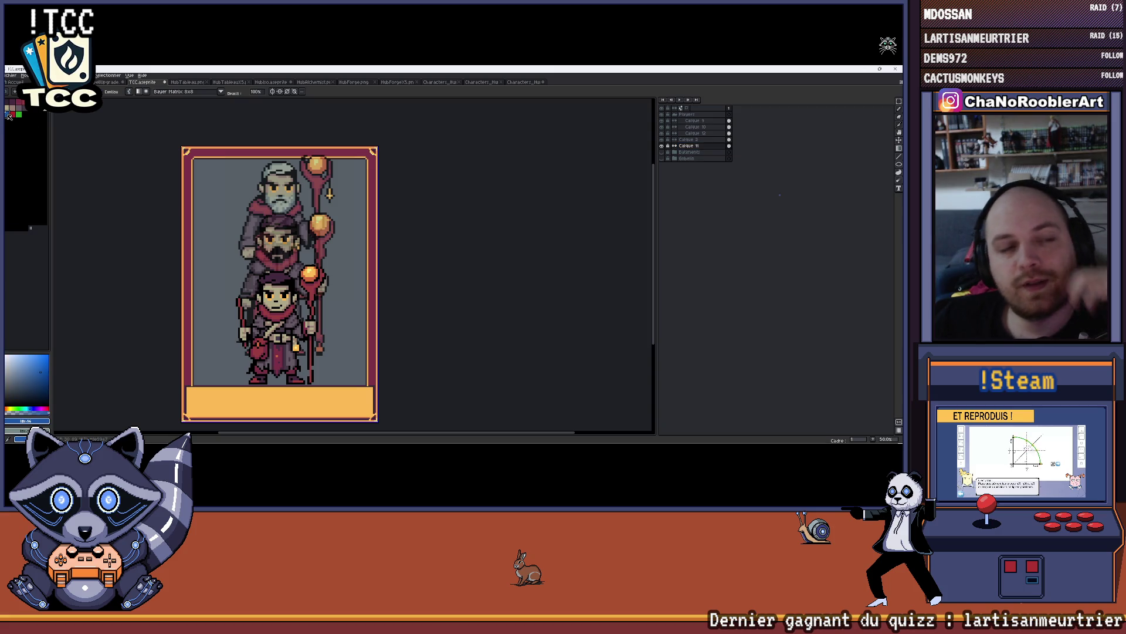
click(16, 115)
drag(208, 167, 397, 229)
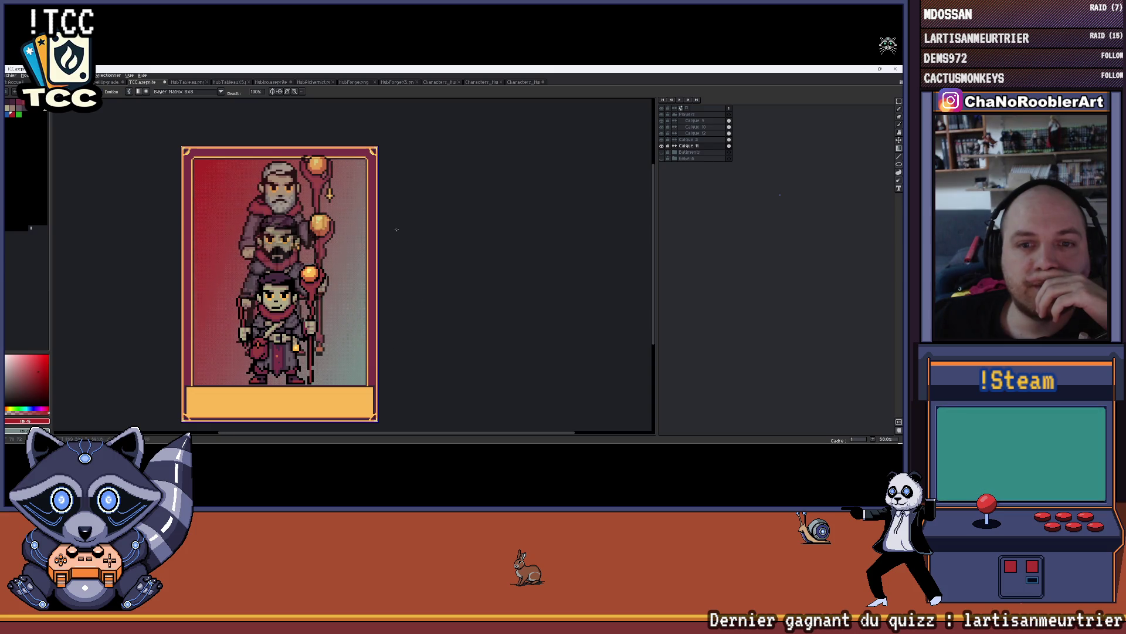
scroll(336, 238, up, 2)
scroll(303, 234, down, 3)
key(ctrl+z)
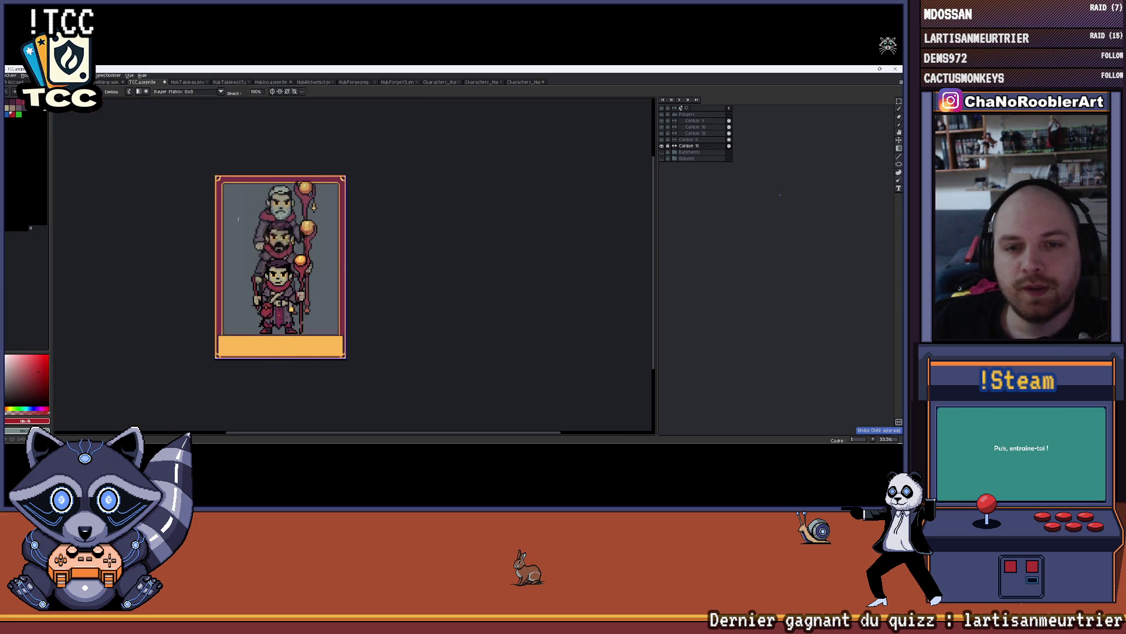
scroll(238, 219, up, 1)
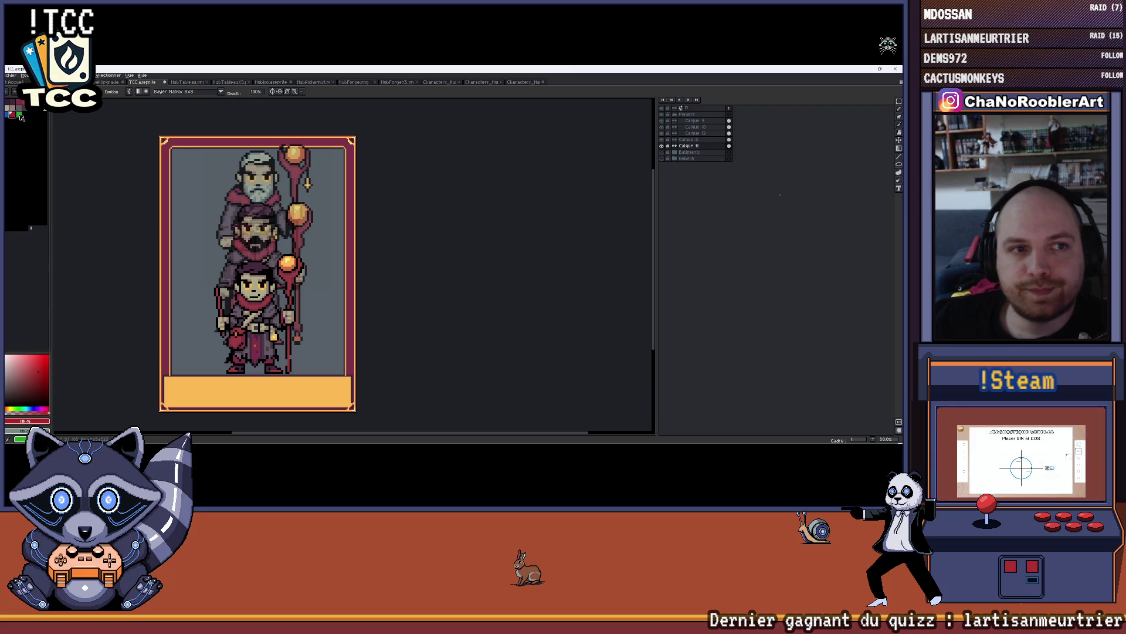
- Pick green and draw a diagonal red-to-green gradient from the card's top-left
click(20, 115)
scroll(173, 176, up, 1)
drag(174, 191, 280, 197)
scroll(280, 197, down, 2)
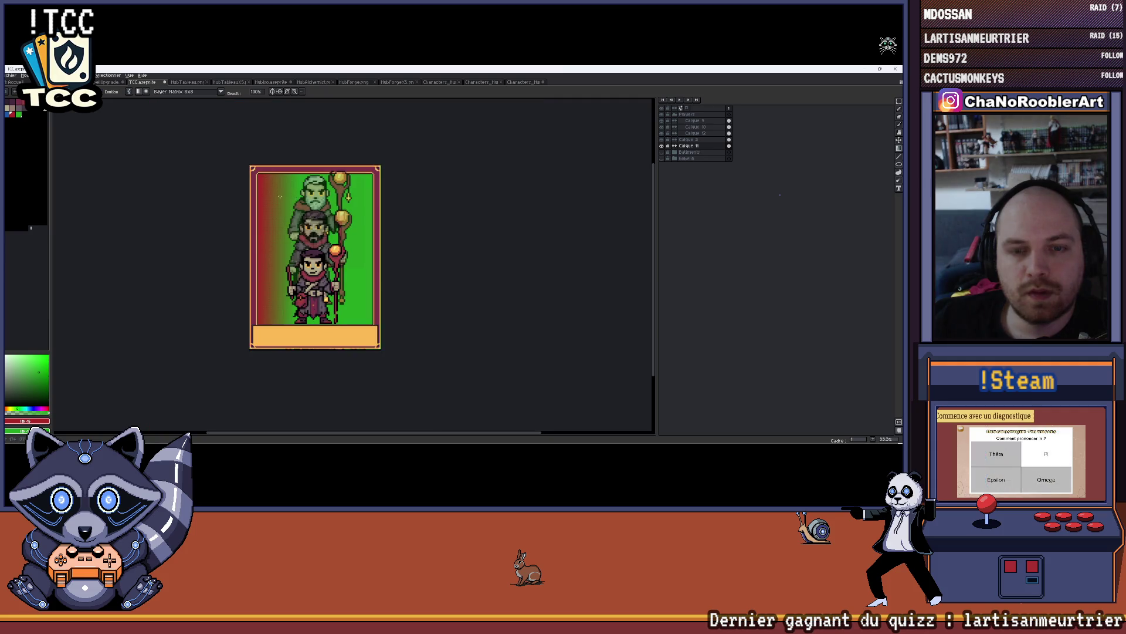
scroll(280, 196, up, 1)
key(ctrl+z)
mouse_move(212, 147)
mouse_down()
mouse_move(341, 317)
mouse_move(317, 276)
mouse_up()
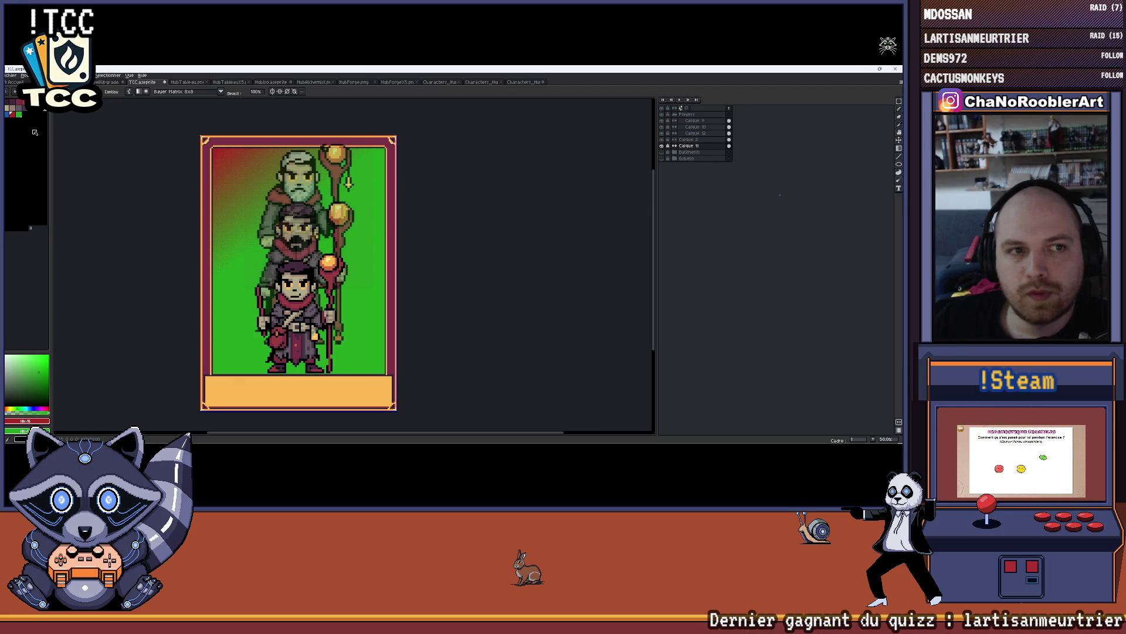
- Add blue so the diagonal gradient runs red, green, blue toward bottom-right
click(15, 117)
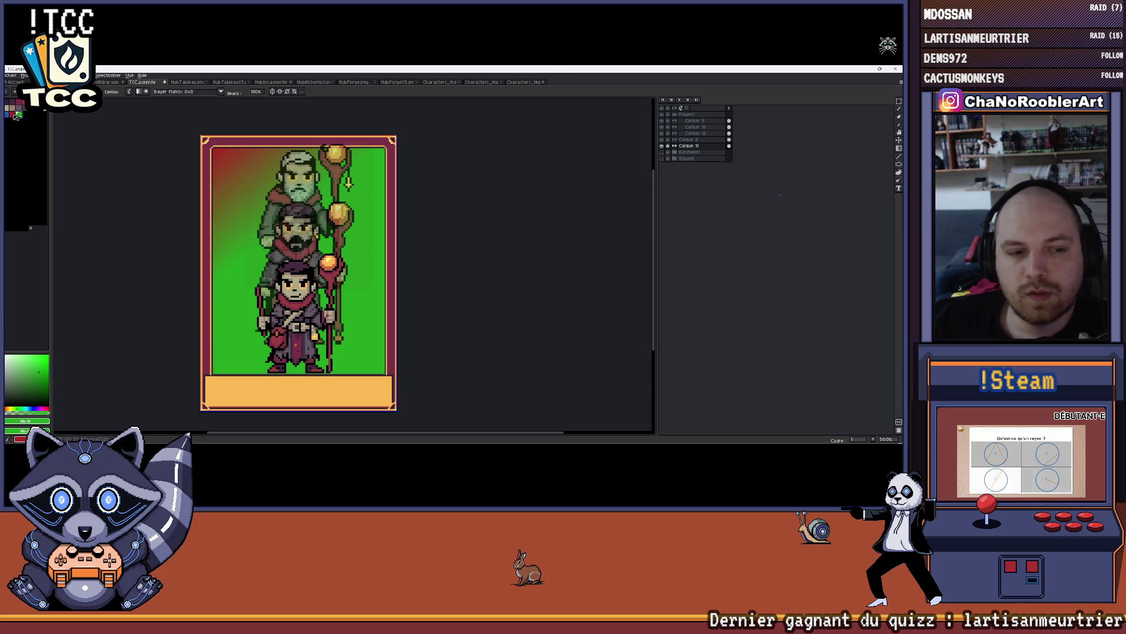
click(10, 115)
drag(247, 194, 411, 378)
mouse_move(381, 344)
mouse_down()
mouse_move(413, 365)
mouse_move(362, 327)
mouse_up()
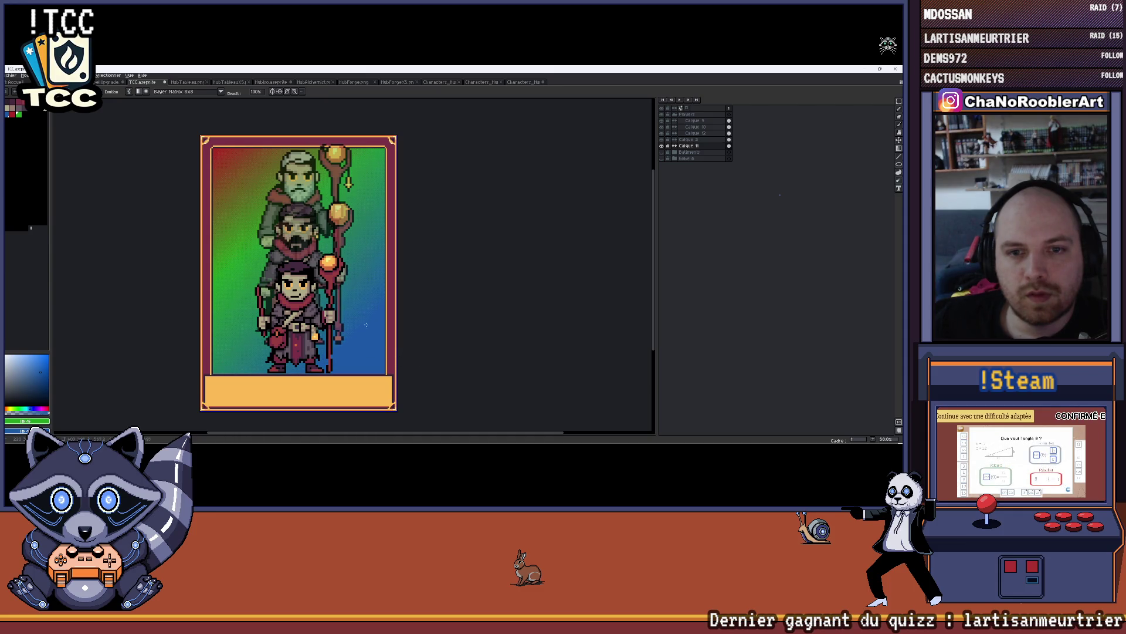
scroll(368, 308, down, 3)
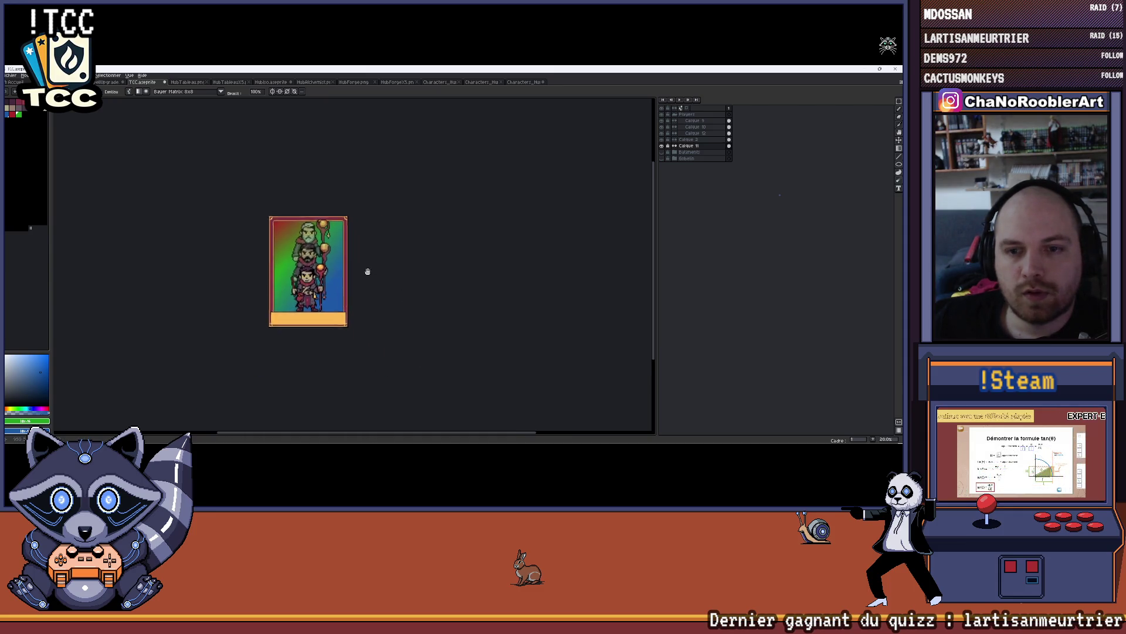
scroll(339, 251, up, 2)
scroll(339, 250, up, 1)
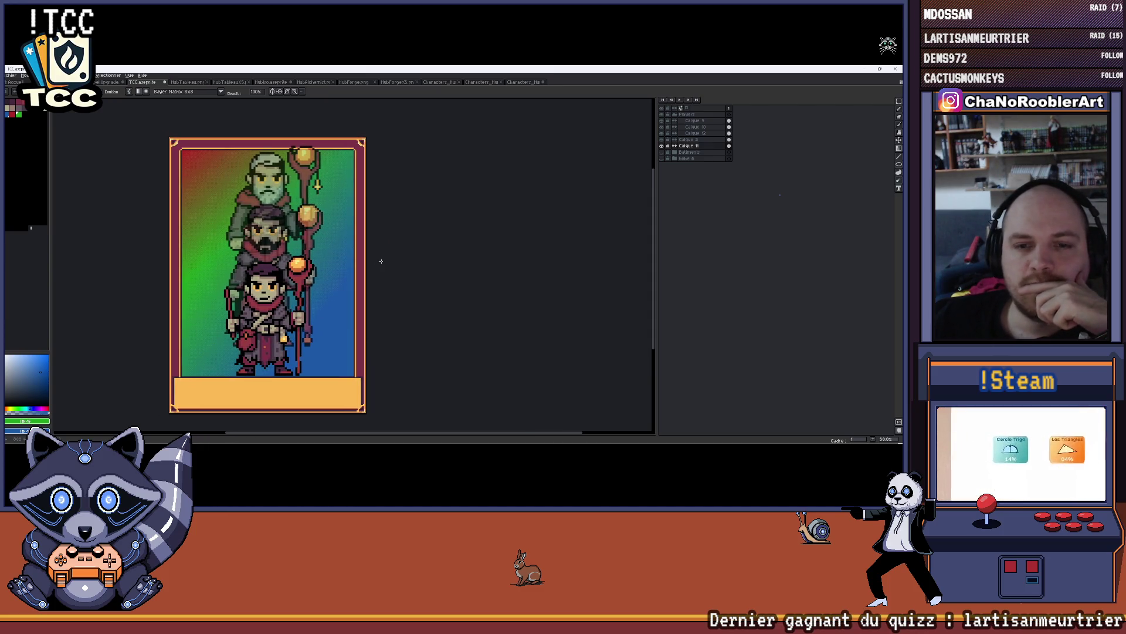
drag(337, 236, 351, 245)
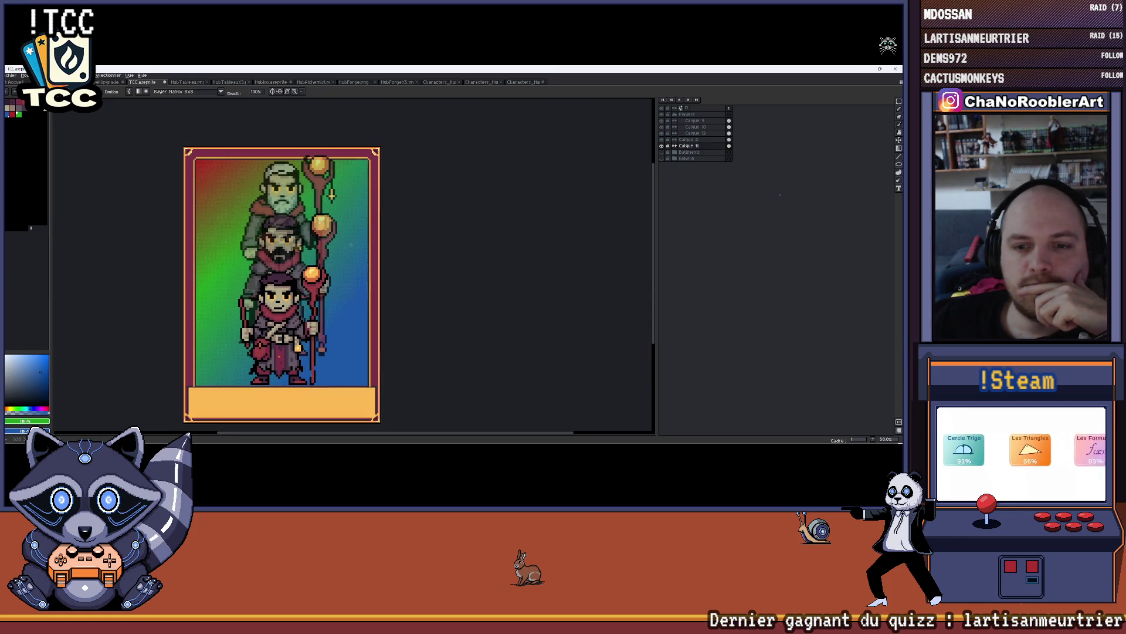
scroll(350, 244, down, 1)
scroll(351, 244, up, 2)
scroll(356, 275, down, 1)
scroll(285, 282, down, 2)
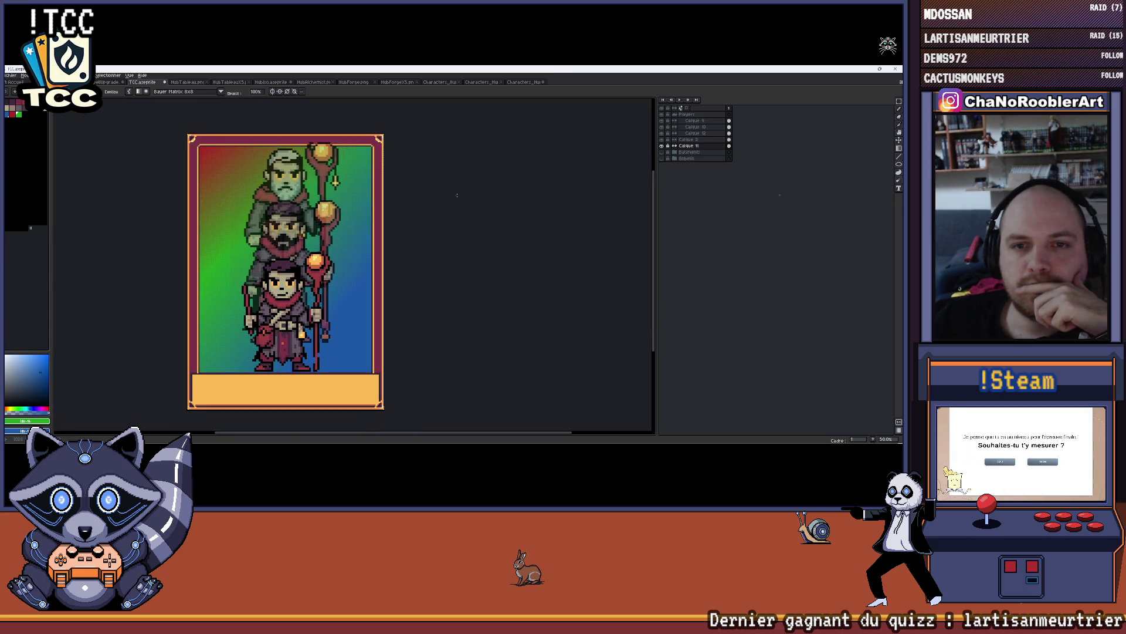
scroll(367, 205, down, 1)
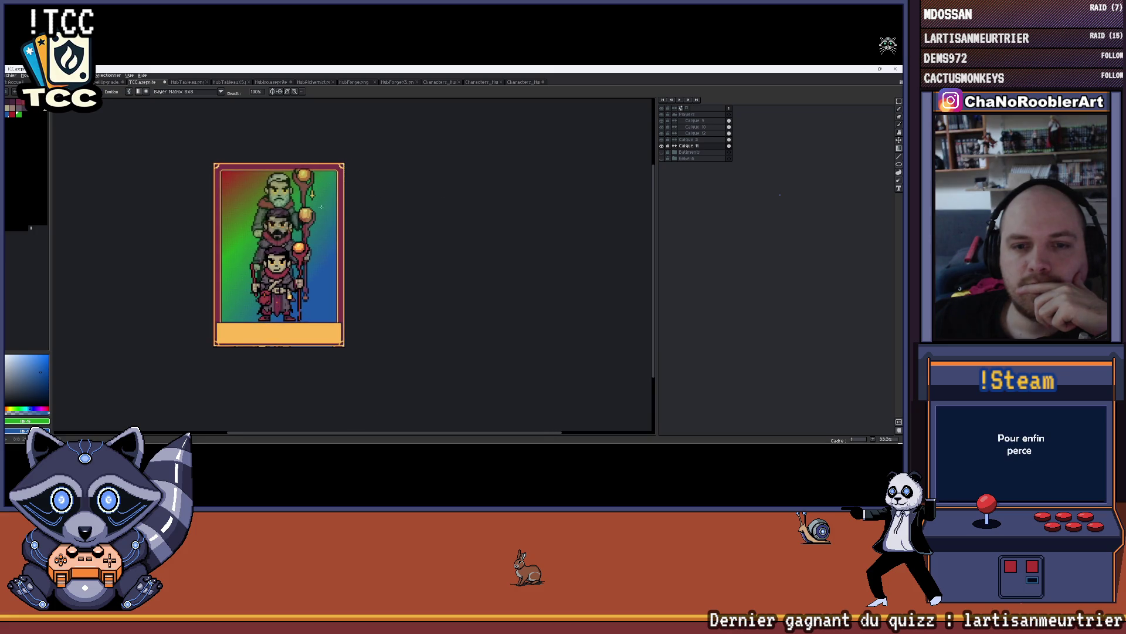
scroll(266, 202, up, 1)
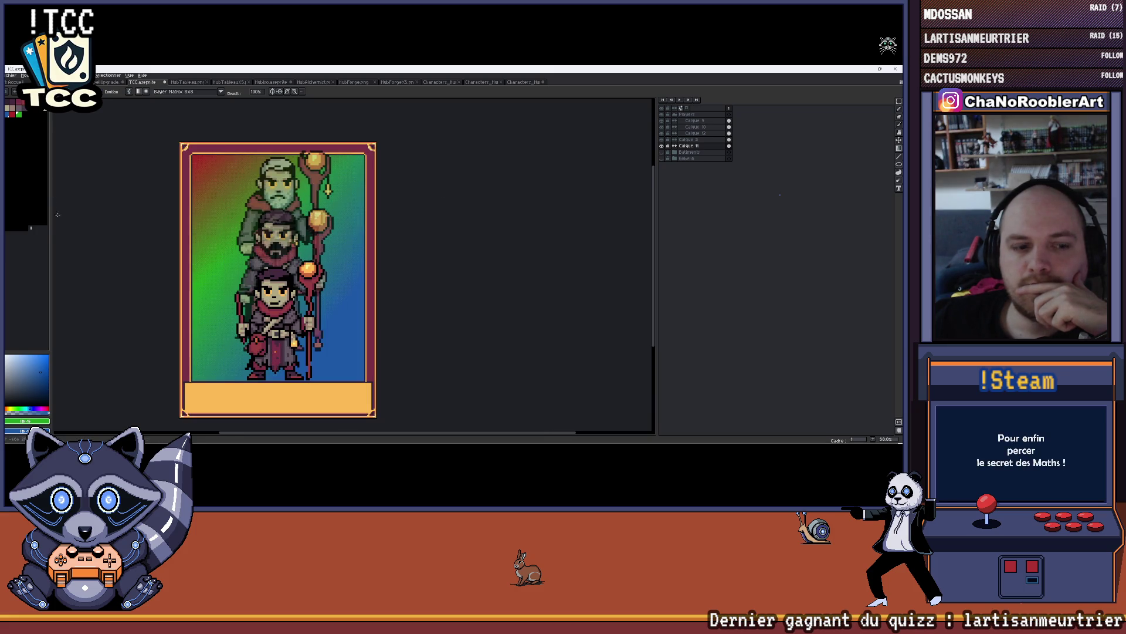
click(15, 119)
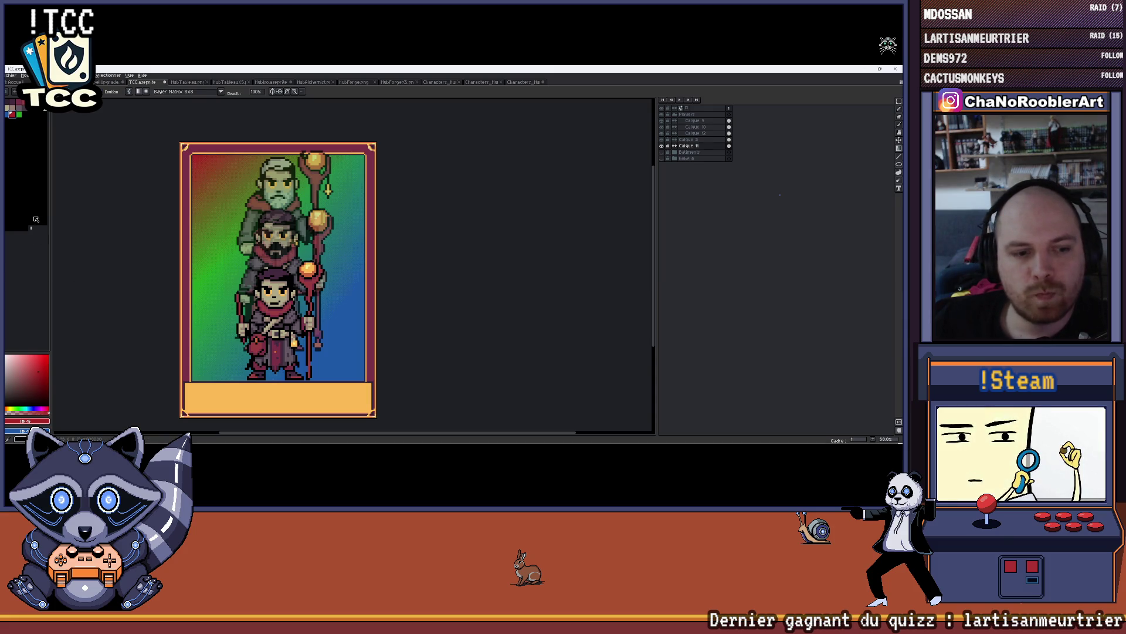
click(20, 115)
scroll(227, 172, up, 1)
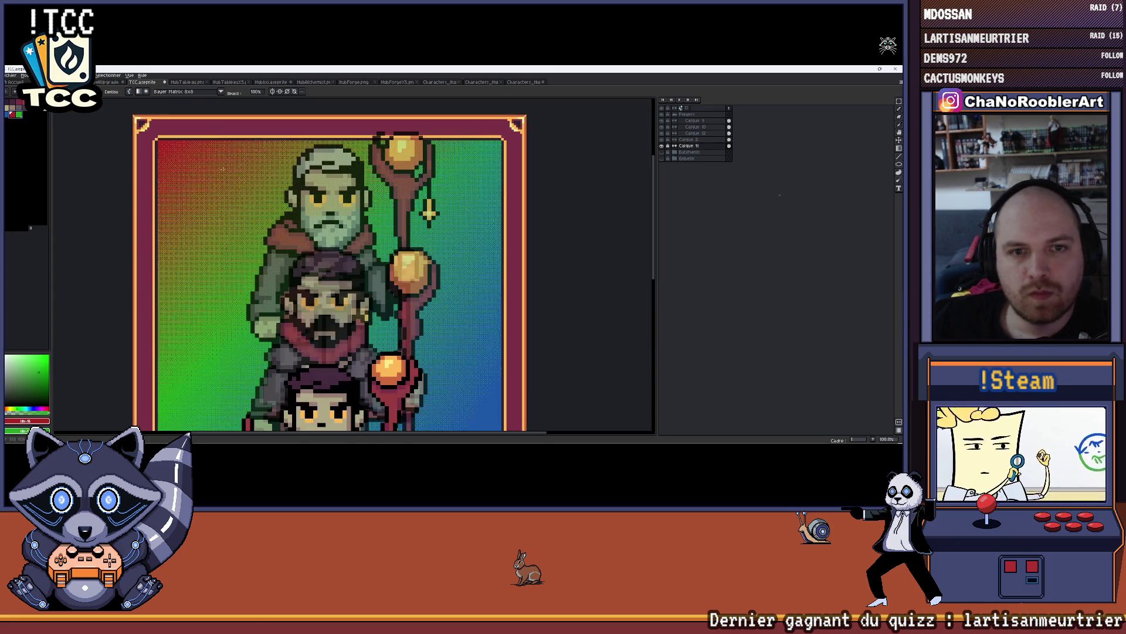
scroll(188, 158, down, 1)
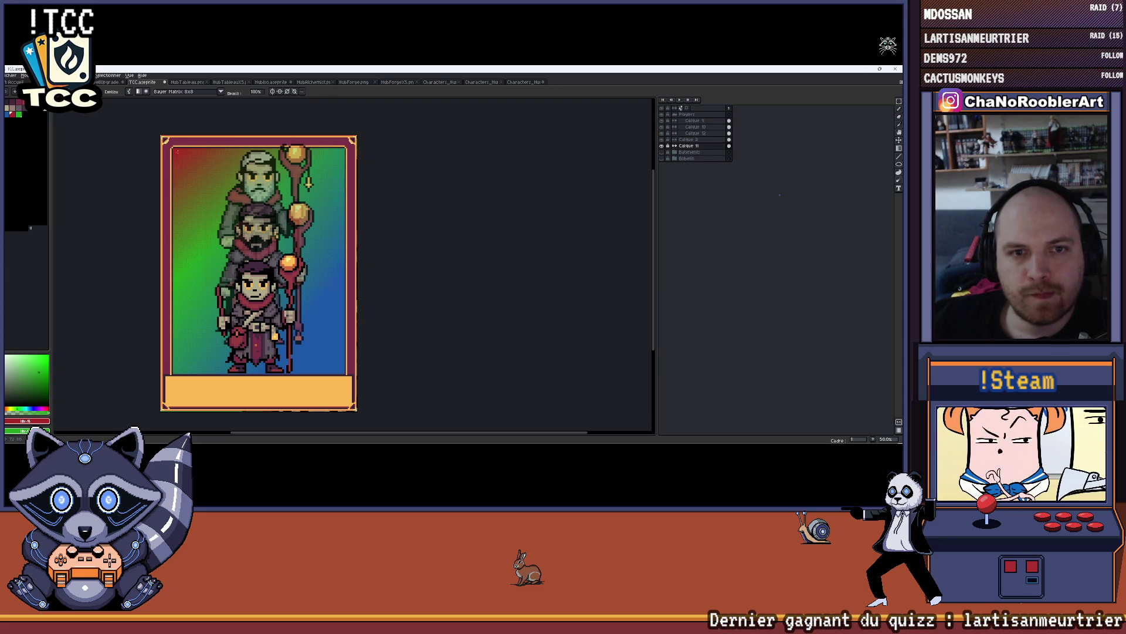
key(ctrl+z)
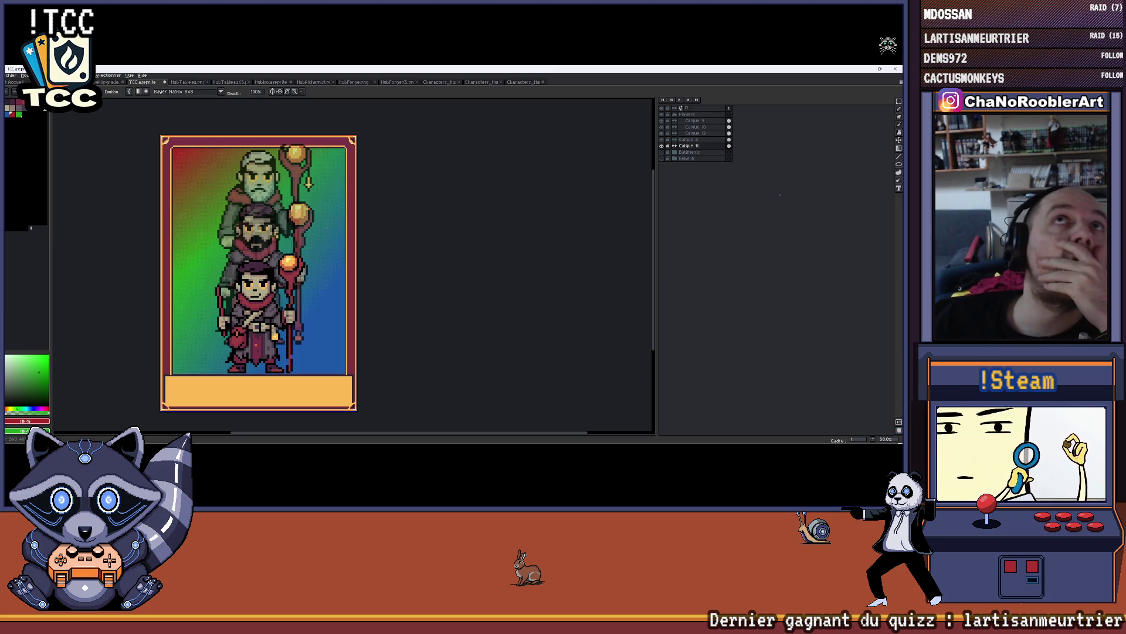
scroll(330, 262, down, 1)
scroll(330, 262, up, 1)
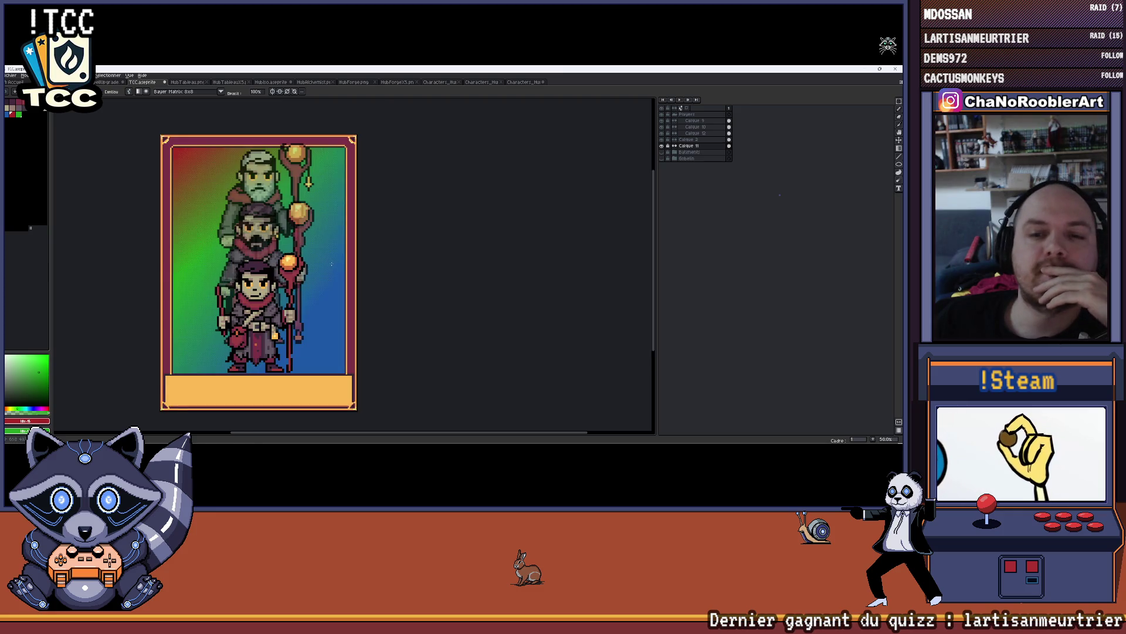
mouse_move(304, 241)
mouse_down()
mouse_move(276, 275)
mouse_move(270, 237)
mouse_move(311, 242)
mouse_up()
scroll(276, 275, down, 1)
scroll(283, 242, up, 1)
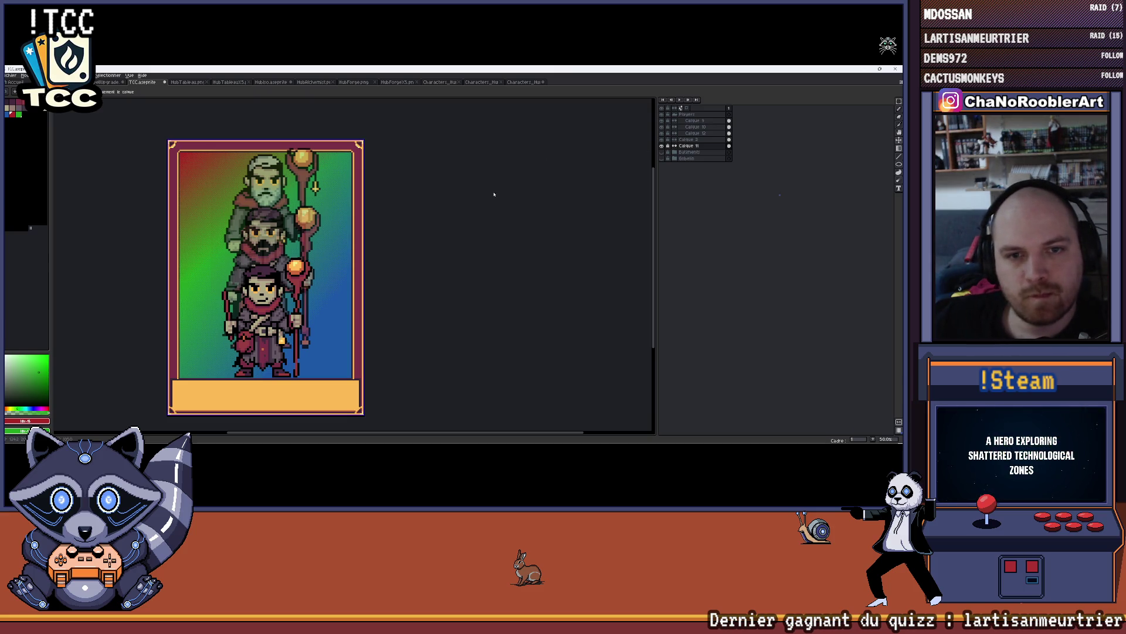
- Undo the old gradient and draw a new red-to-green gradient with red at top-left
key(ctrl+z)
key(shift+g)
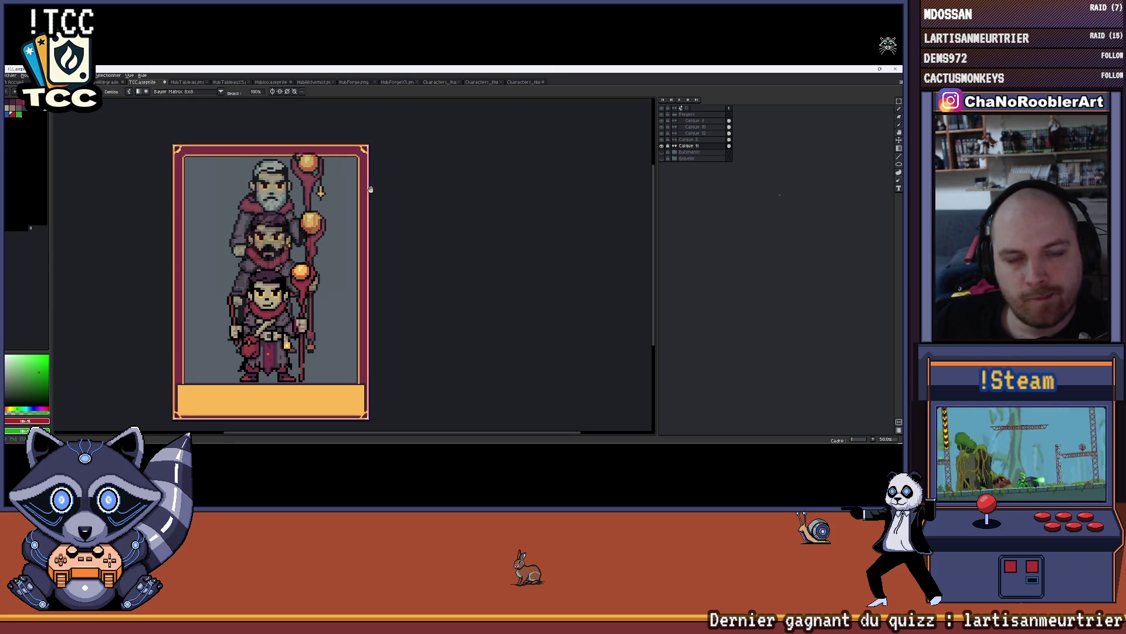
click(15, 116)
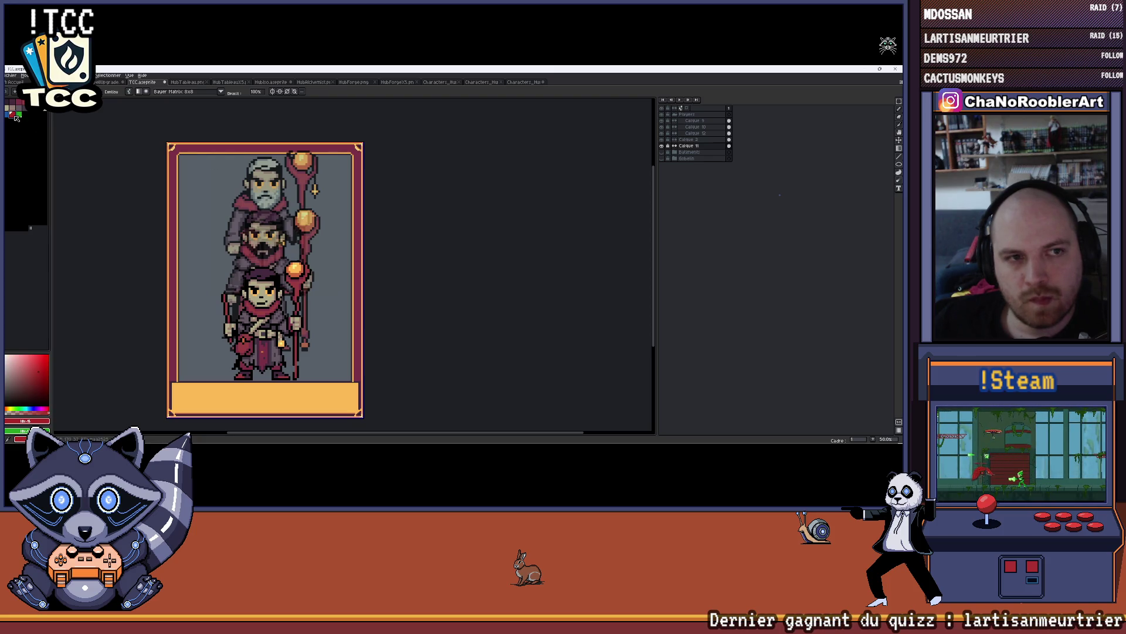
drag(180, 156, 239, 228)
mouse_move(315, 191)
mouse_down()
mouse_move(317, 333)
mouse_move(259, 247)
mouse_move(265, 263)
mouse_up()
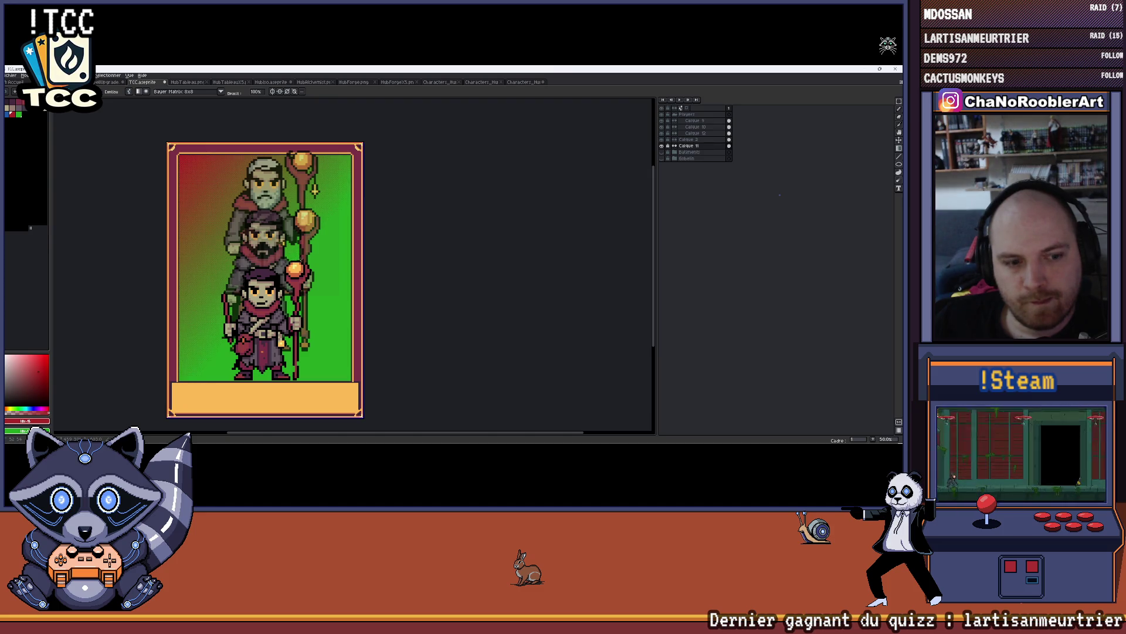
- Switch to blue and blend a broader blue band into the lower-right background
click(9, 115)
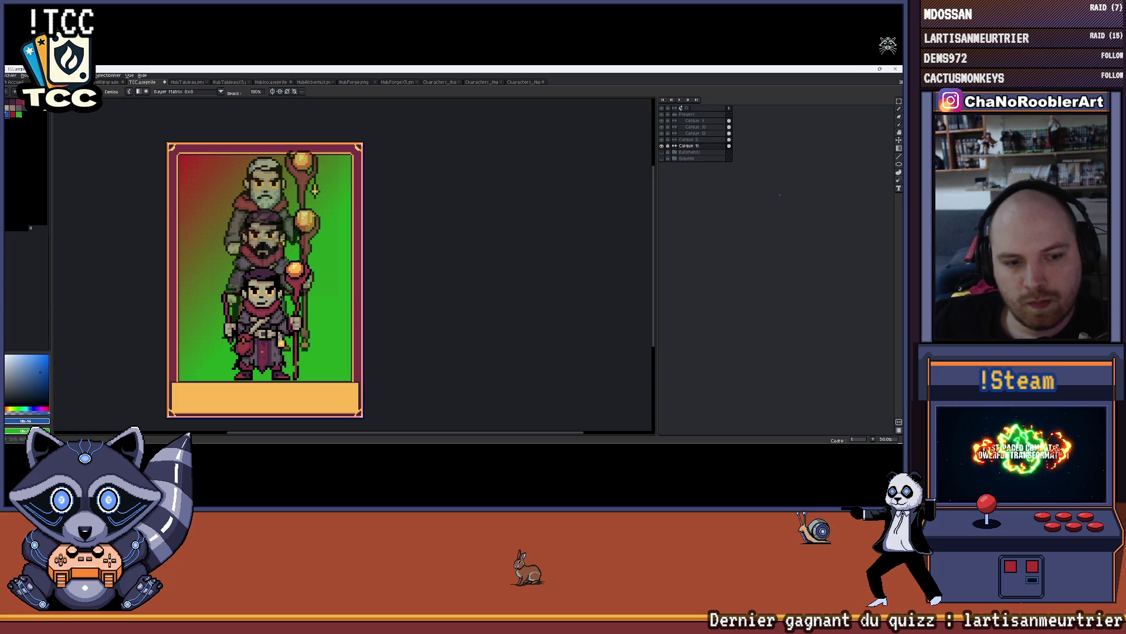
drag(351, 378, 305, 275)
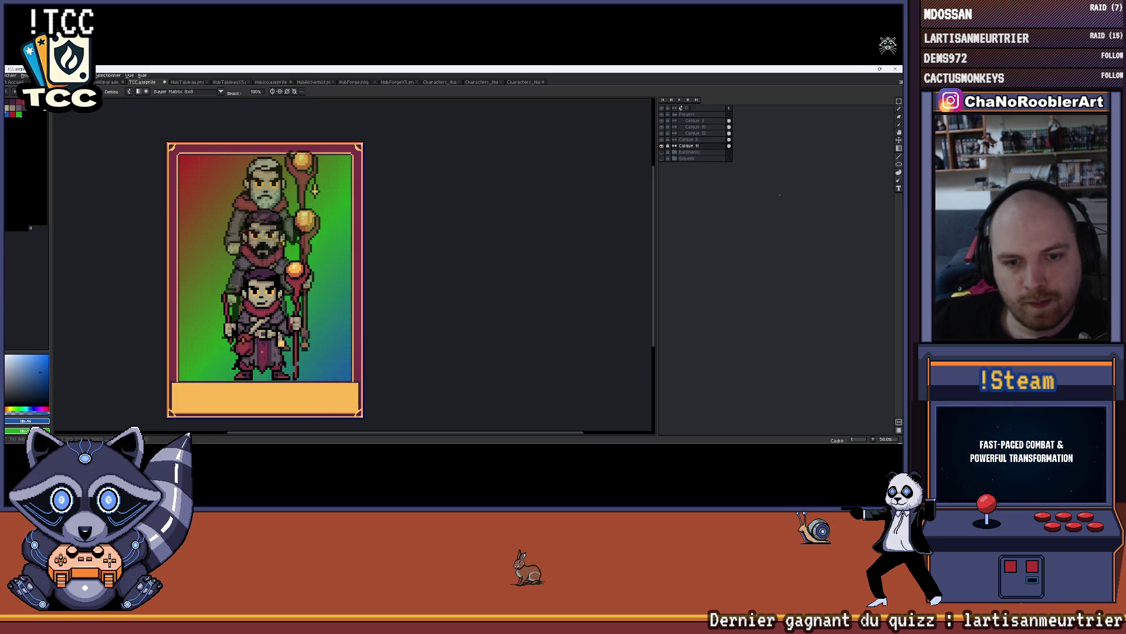
drag(216, 253, 216, 226)
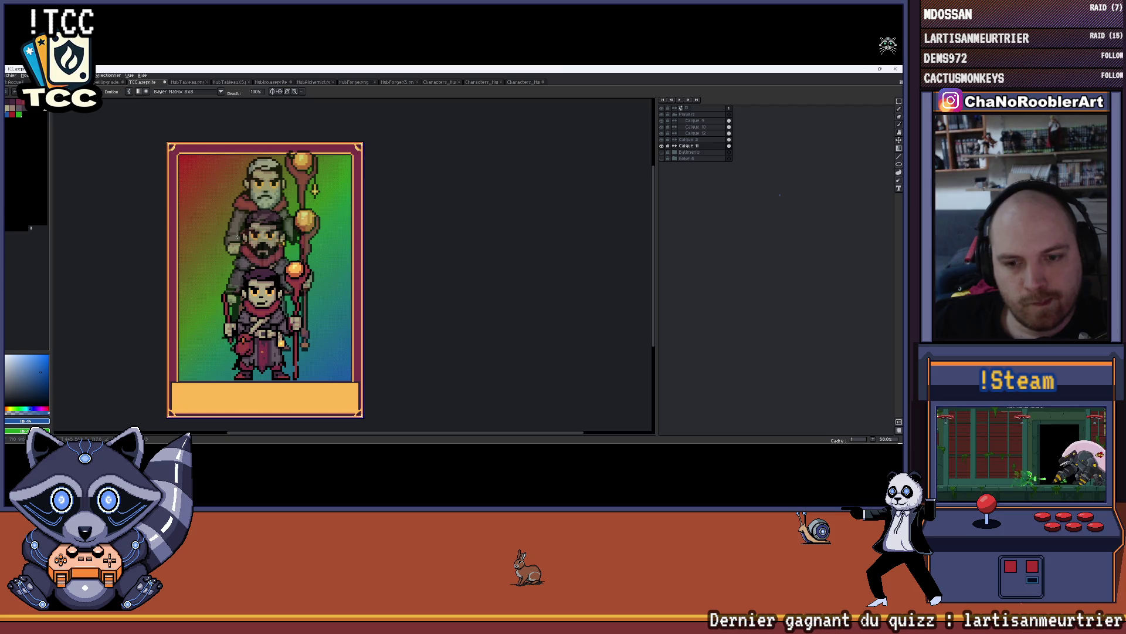
scroll(289, 230, down, 2)
scroll(288, 230, up, 2)
drag(272, 230, 243, 200)
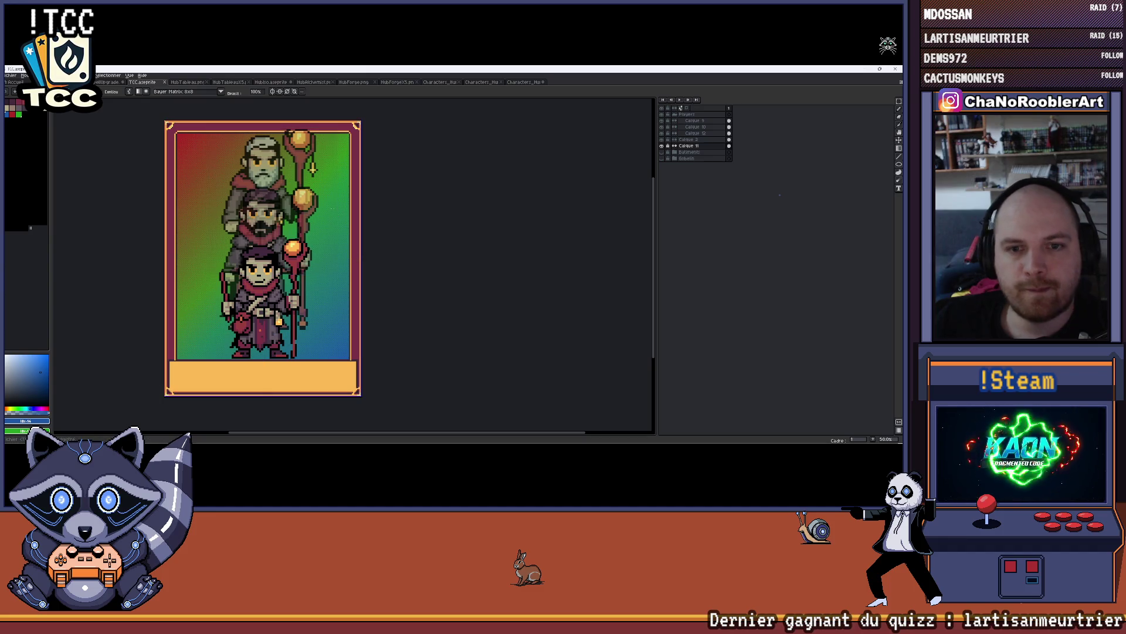
drag(334, 212, 342, 224)
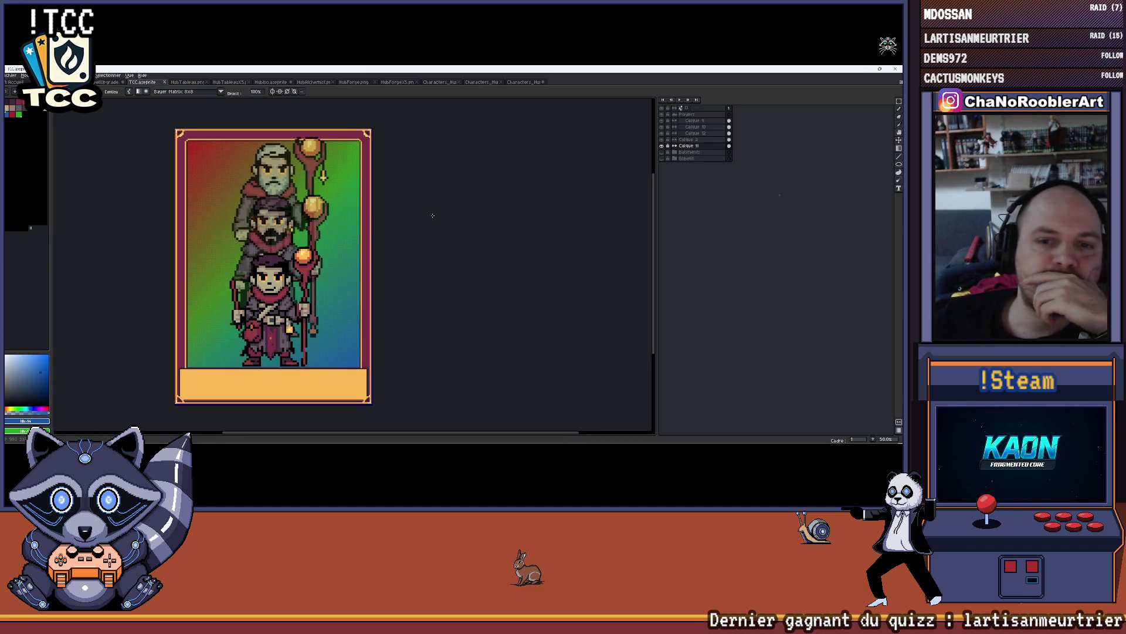
drag(432, 214, 418, 221)
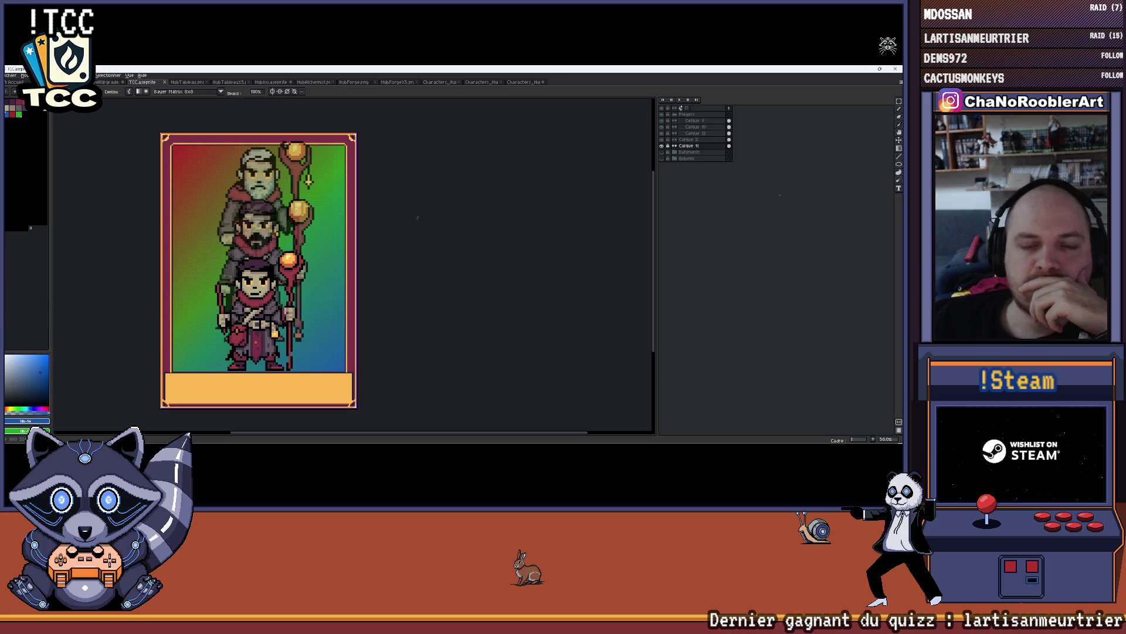
scroll(417, 217, down, 1)
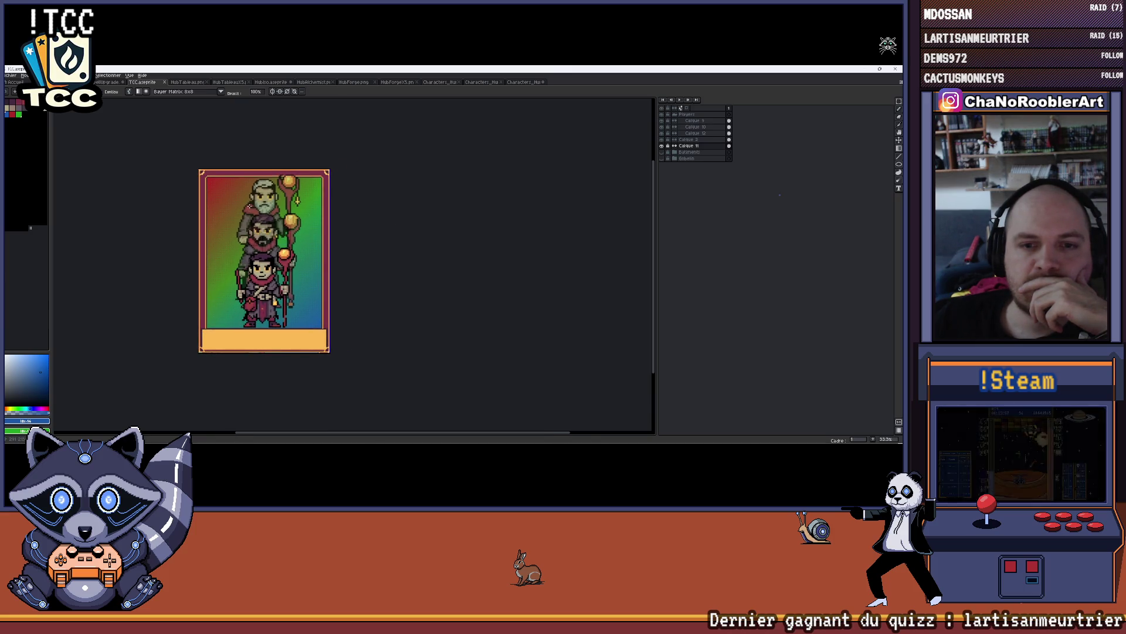
scroll(337, 226, up, 1)
drag(395, 240, 405, 232)
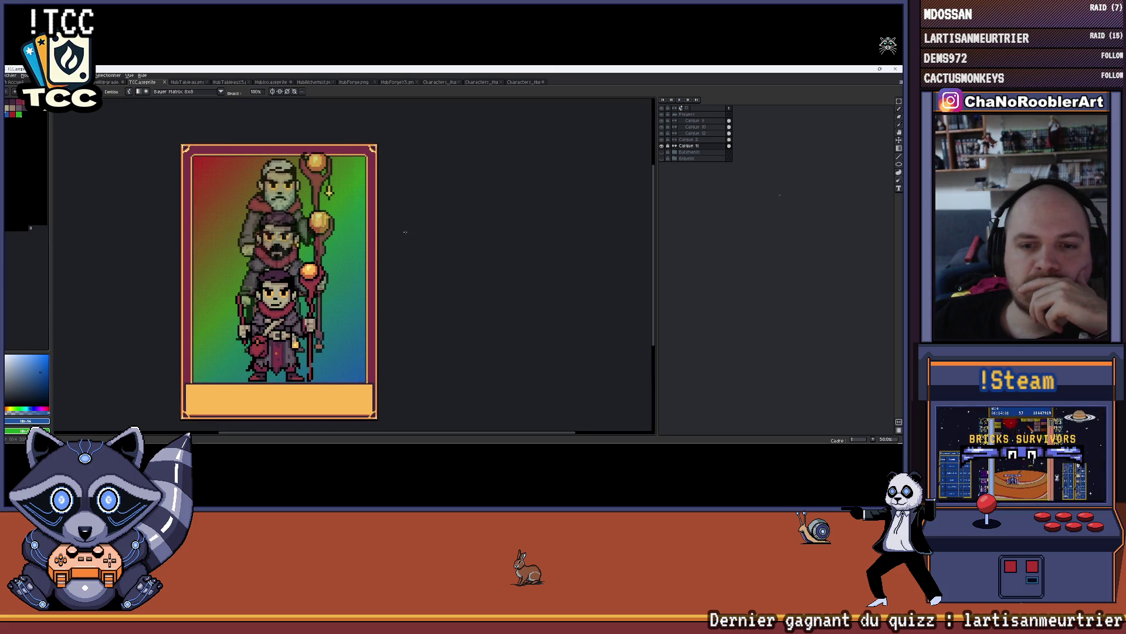
scroll(402, 230, down, 1)
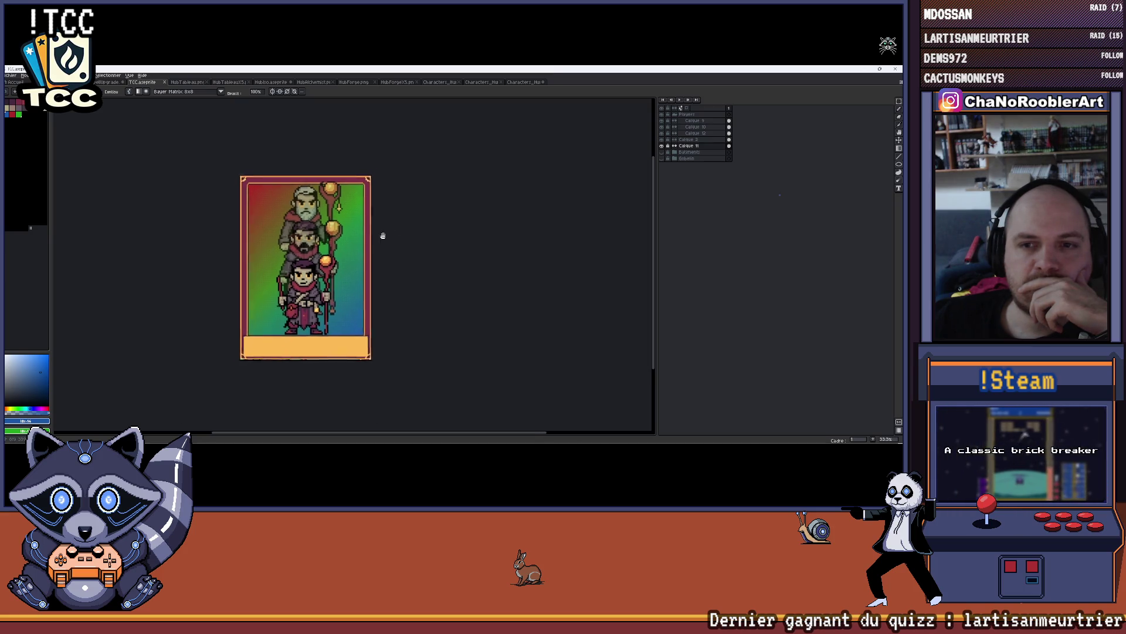
scroll(266, 229, up, 1)
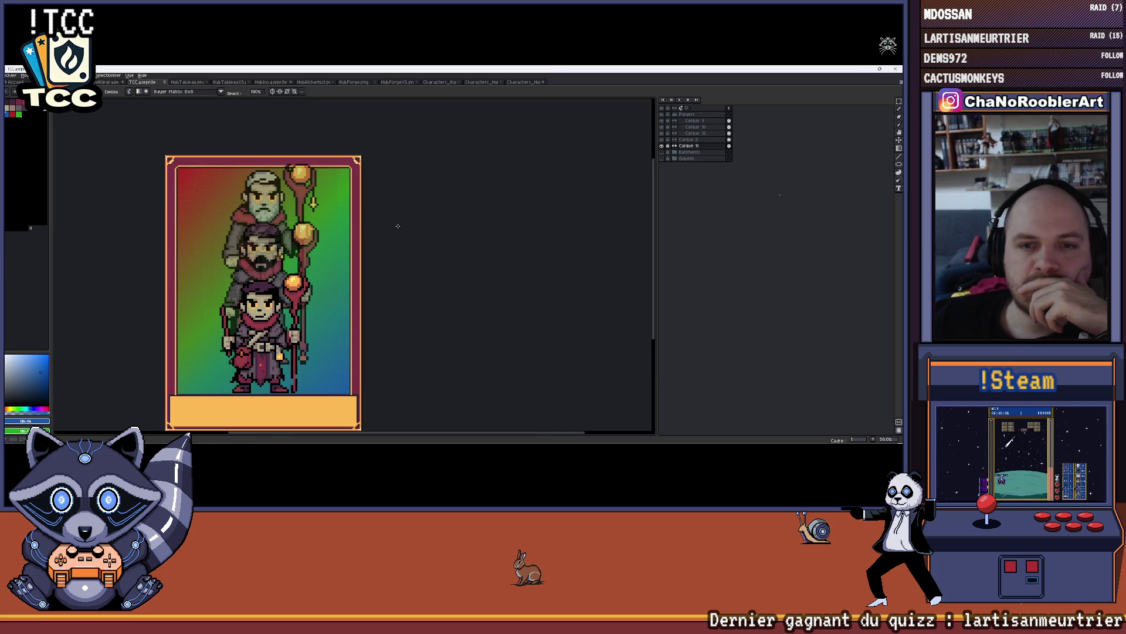
- Rename the red-green-blue gradient background layer to BkPlayerHumain in Layer Properties
click(662, 146)
click(662, 146)
double_click(692, 146)
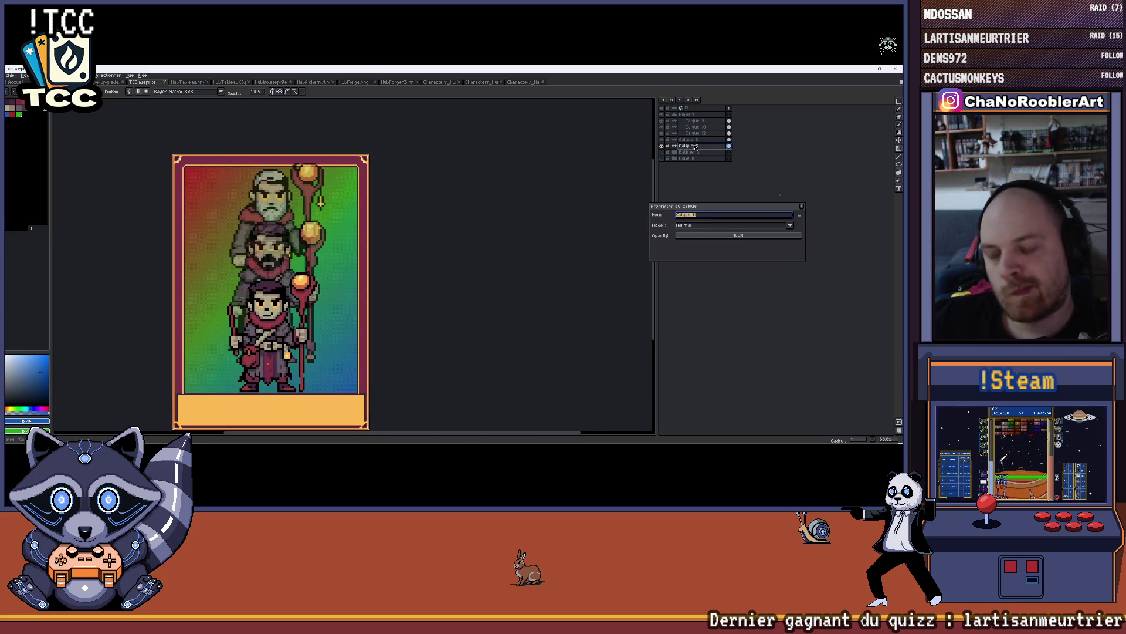
text(layerHumain)
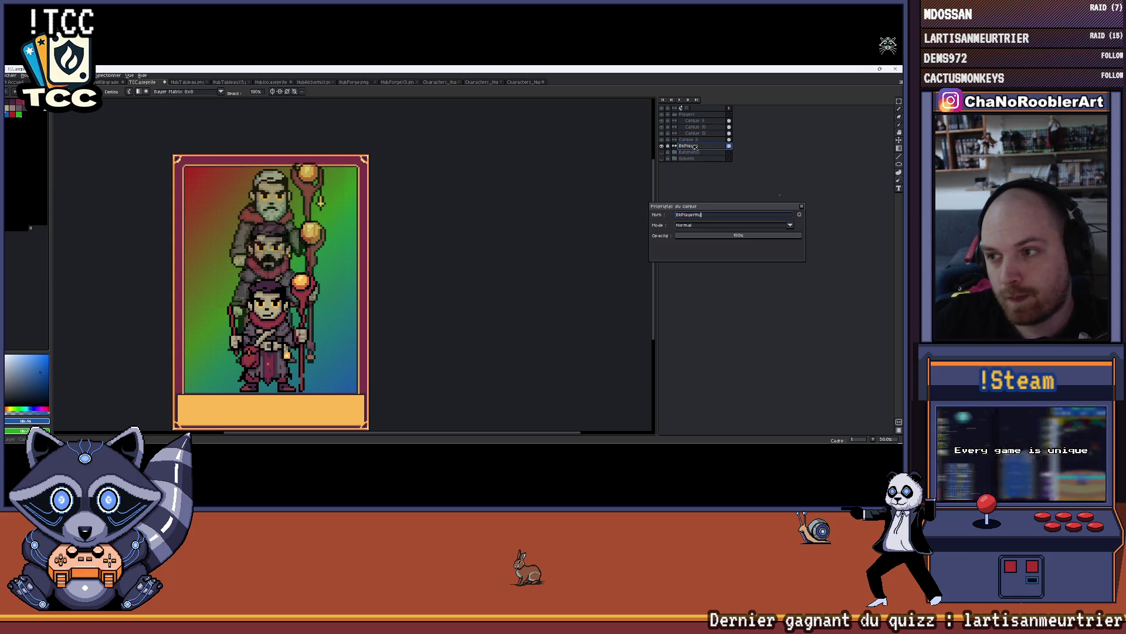
key(Return)
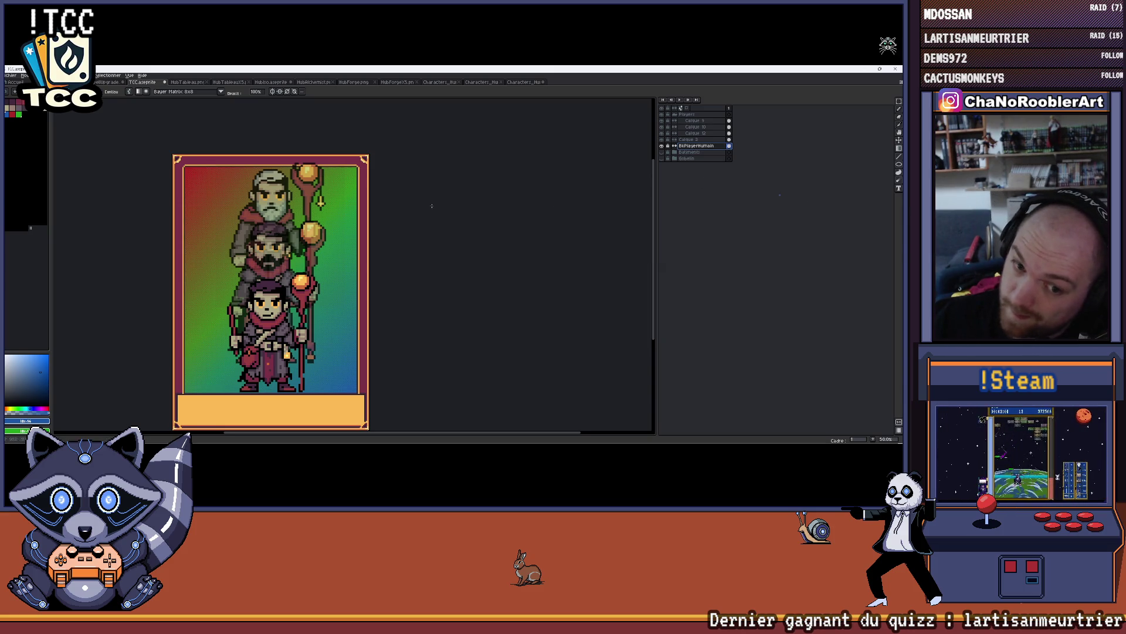
scroll(413, 216, down, 2)
scroll(367, 221, up, 1)
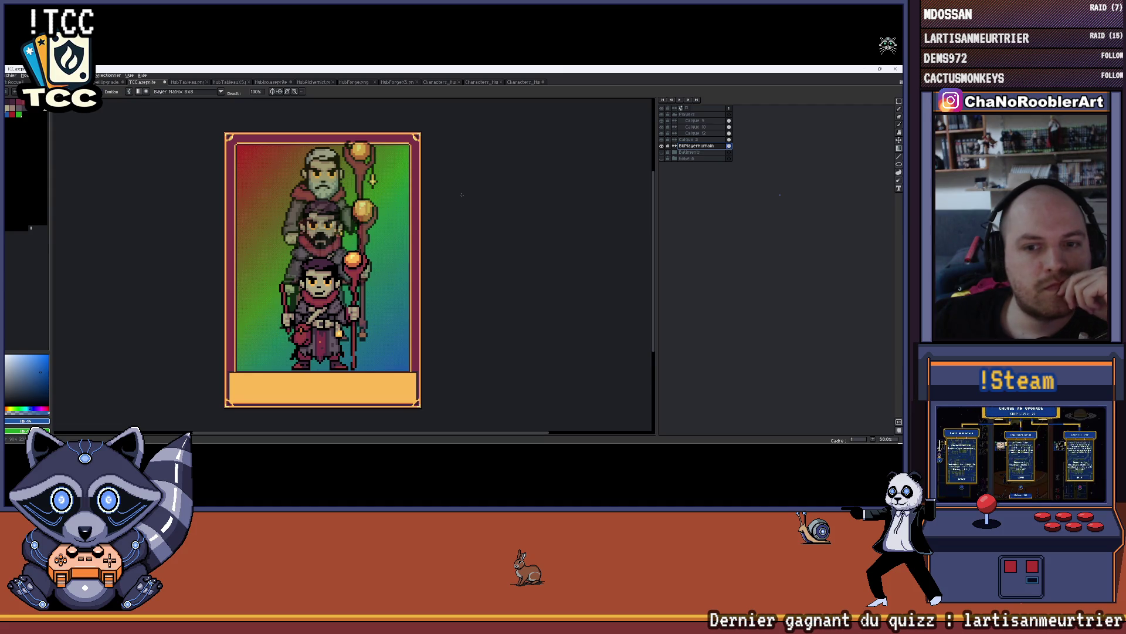
- Save the TCC card file with its renamed background layer
mouse_move(451, 198)
mouse_down()
mouse_move(423, 211)
mouse_move(449, 220)
mouse_move(405, 226)
mouse_move(422, 191)
mouse_up()
scroll(402, 224, down, 1)
scroll(398, 223, up, 1)
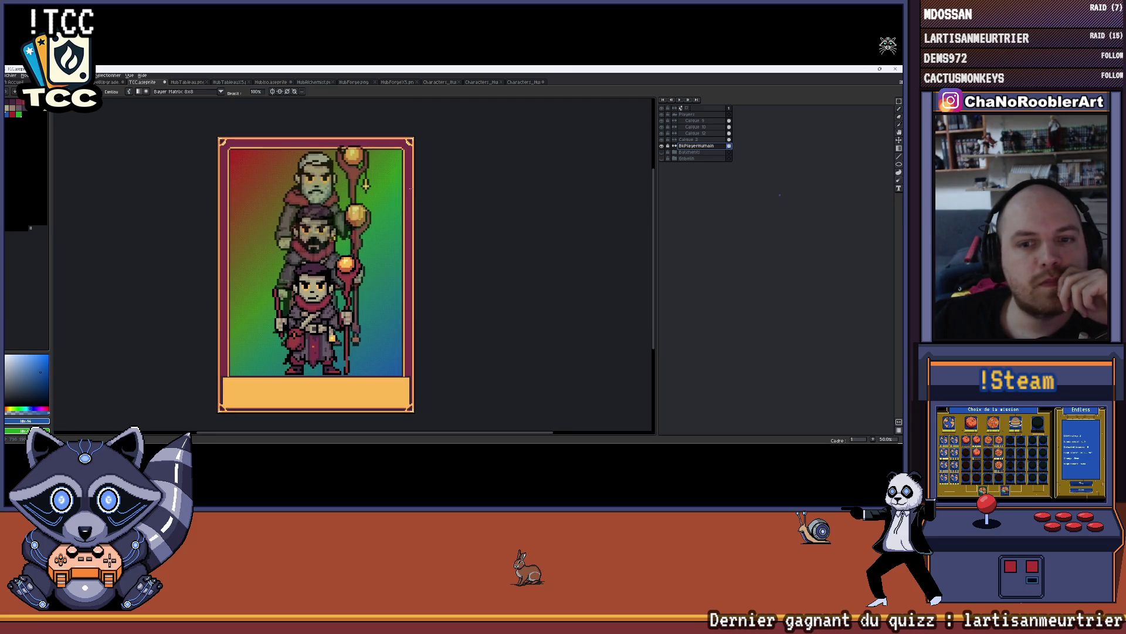
click(11, 75)
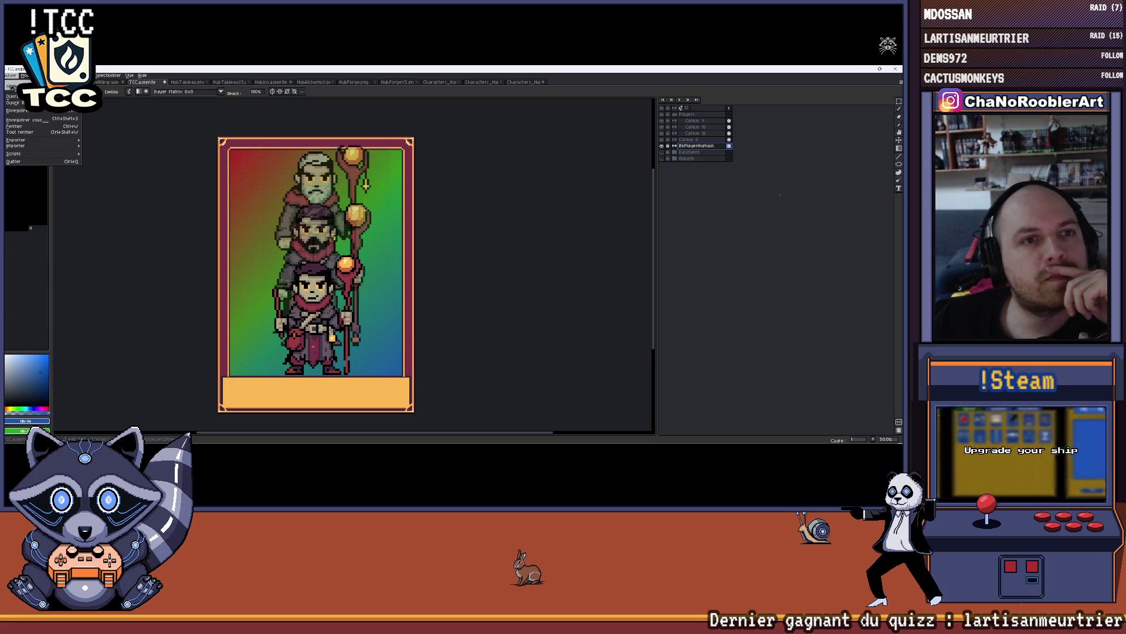
click(20, 111)
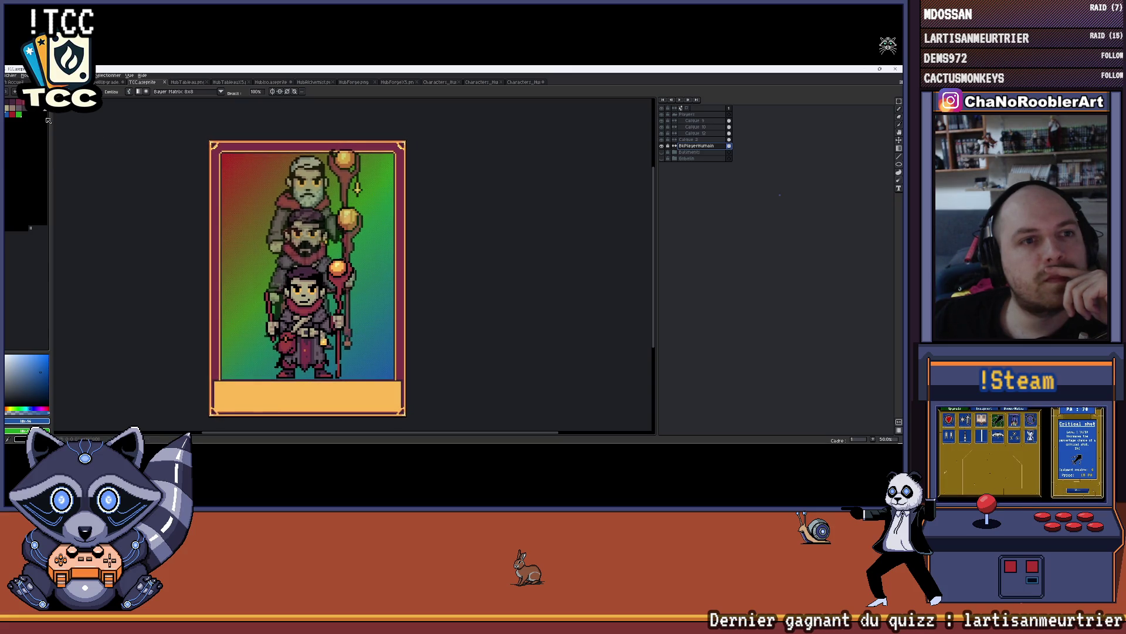
- Export the card again using Répéter le dernier export
click(11, 77)
mouse_move(20, 141)
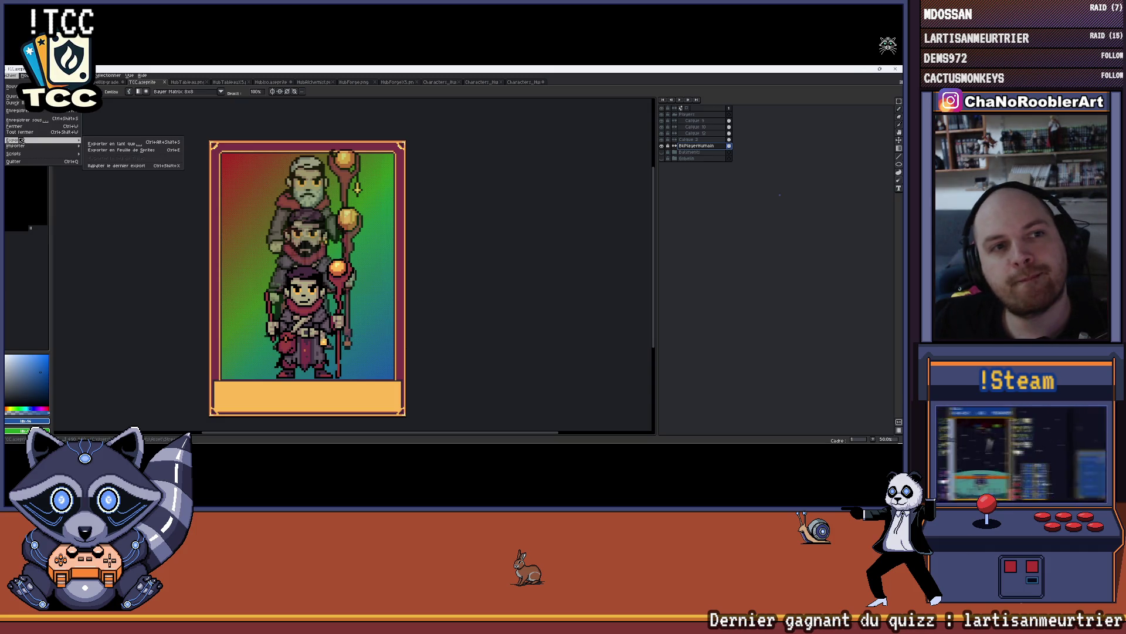
click(116, 166)
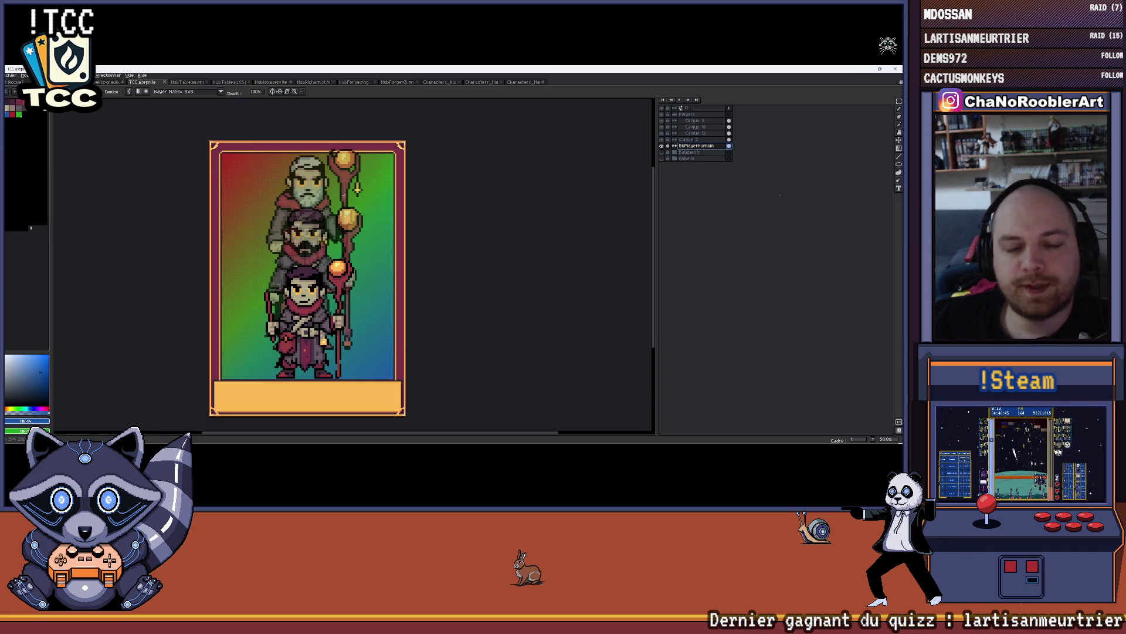
scroll(196, 170, down, 1)
scroll(261, 260, up, 1)
mouse_move(261, 260)
mouse_down()
mouse_move(261, 214)
mouse_move(232, 261)
mouse_up()
scroll(232, 261, up, 2)
scroll(225, 267, down, 4)
scroll(225, 268, up, 2)
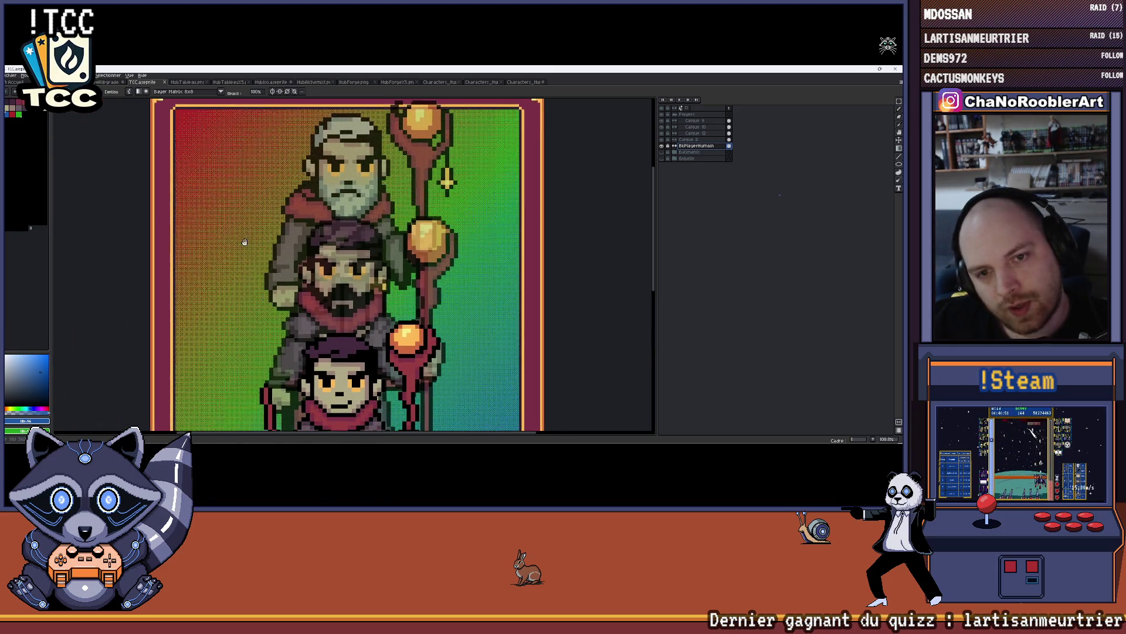
scroll(235, 252, down, 2)
scroll(245, 242, up, 1)
scroll(245, 241, down, 1)
scroll(244, 236, up, 1)
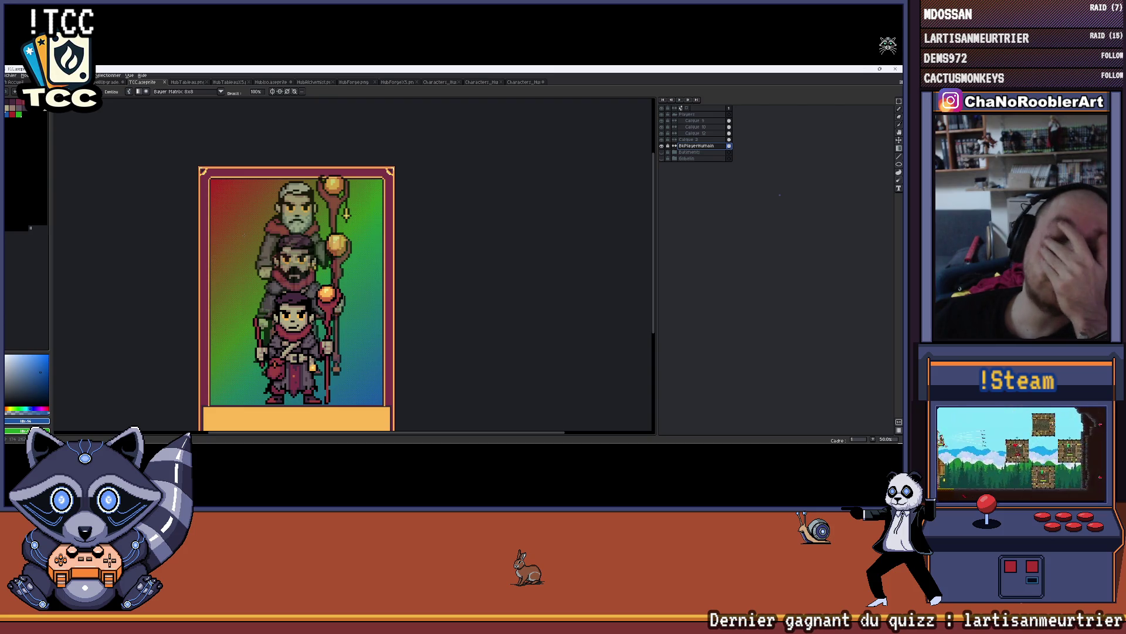
scroll(249, 239, down, 3)
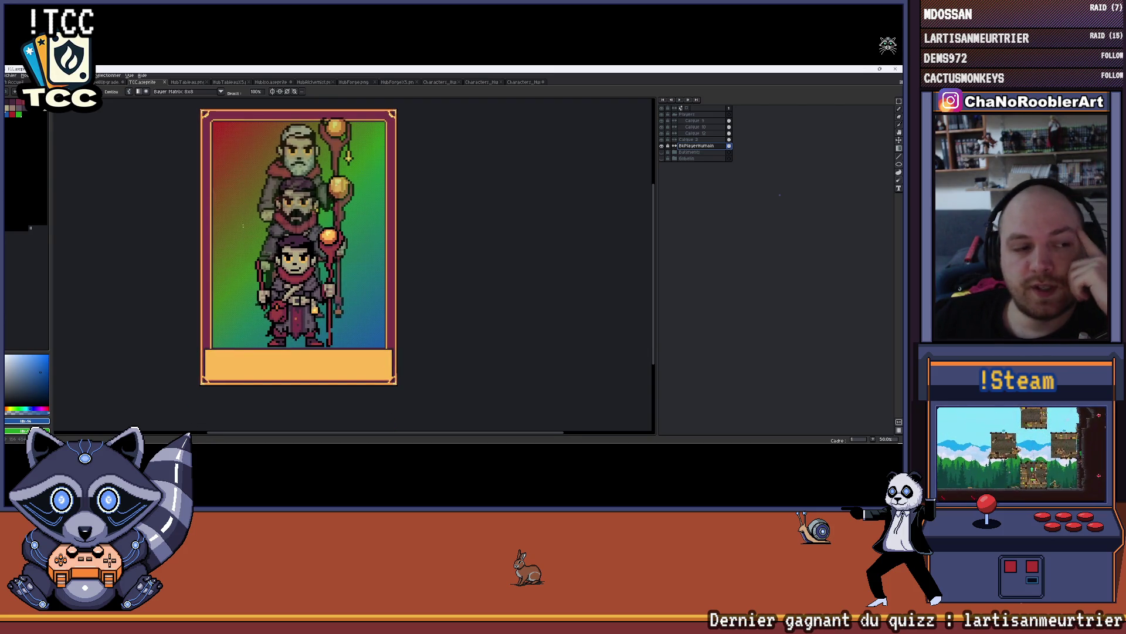
scroll(243, 225, up, 1)
scroll(230, 145, up, 4)
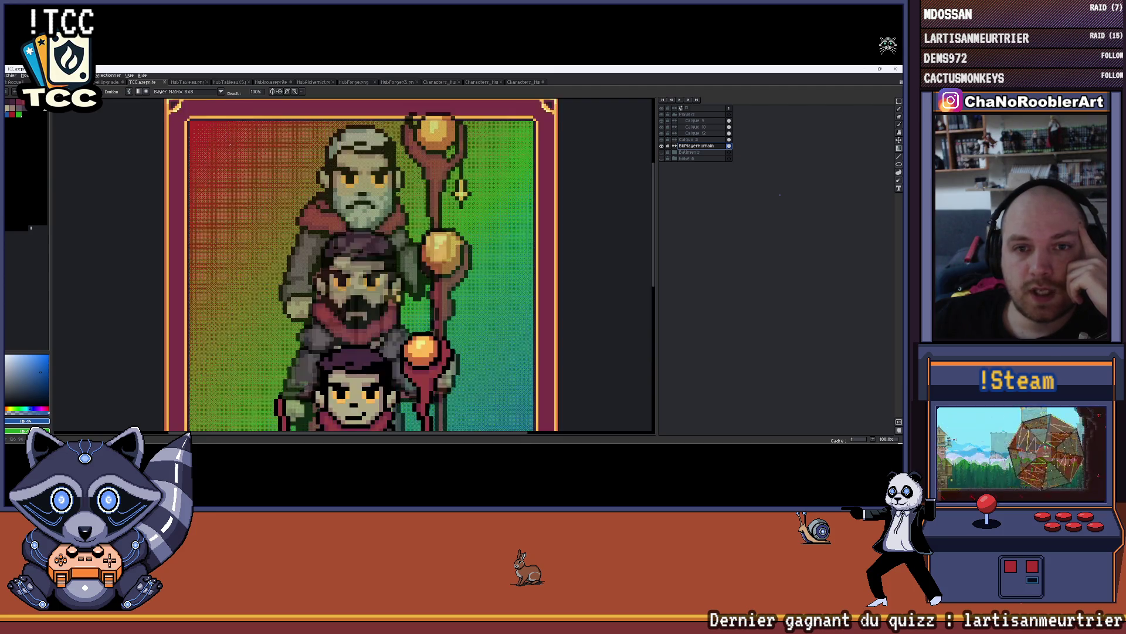
scroll(233, 161, down, 6)
scroll(232, 161, up, 3)
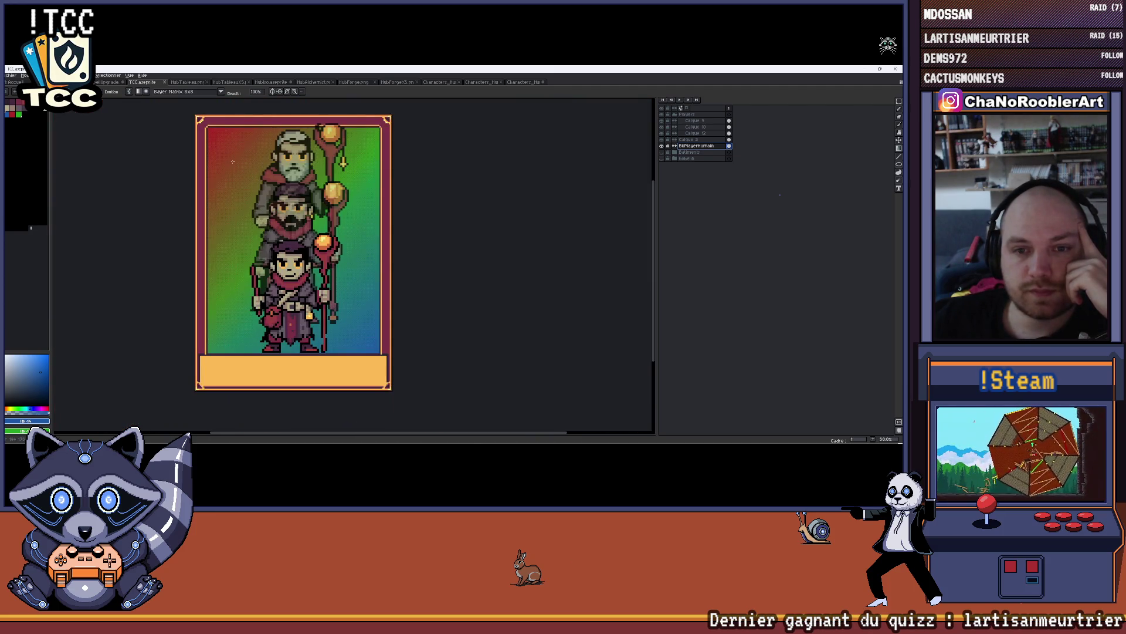
scroll(225, 173, down, 2)
drag(226, 173, 238, 179)
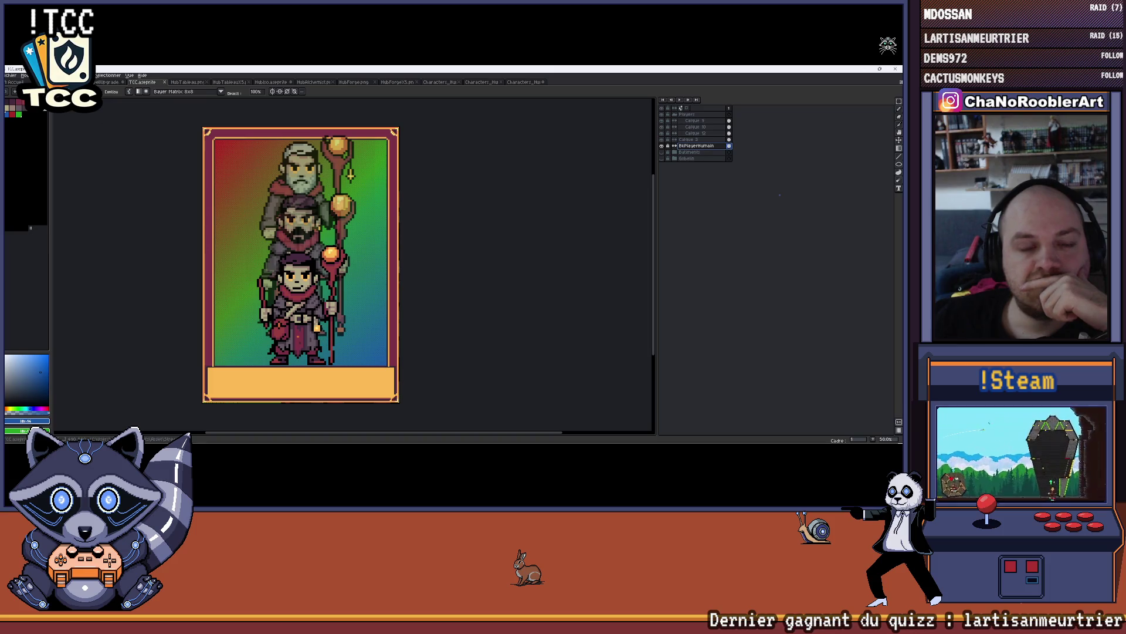
click(12, 75)
- Export the three-stacked-mage card under the file name TCC_Humain.png
click(12, 75)
click(11, 75)
mouse_move(17, 141)
click(140, 145)
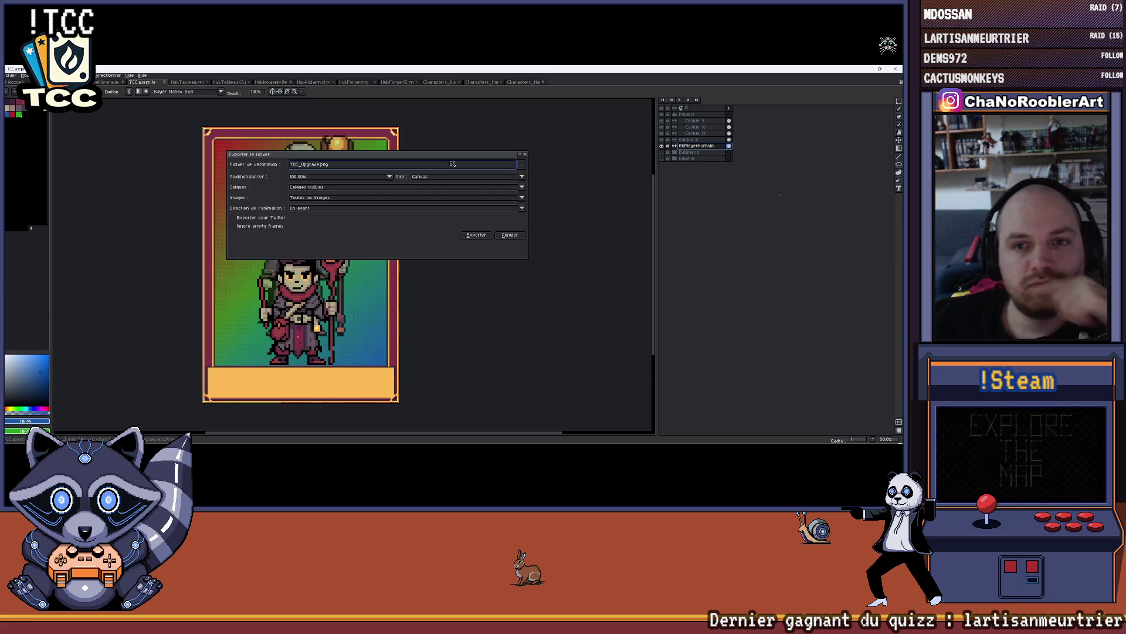
key(BackSpace)
key(BackSpace)
key(BackSpace)
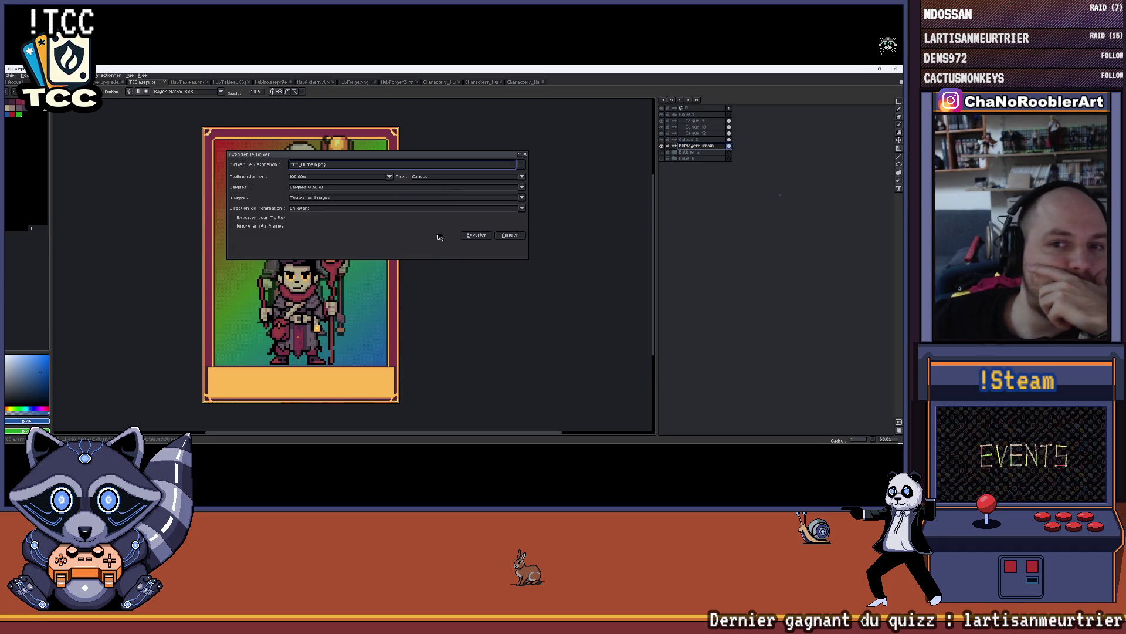
click(479, 239)
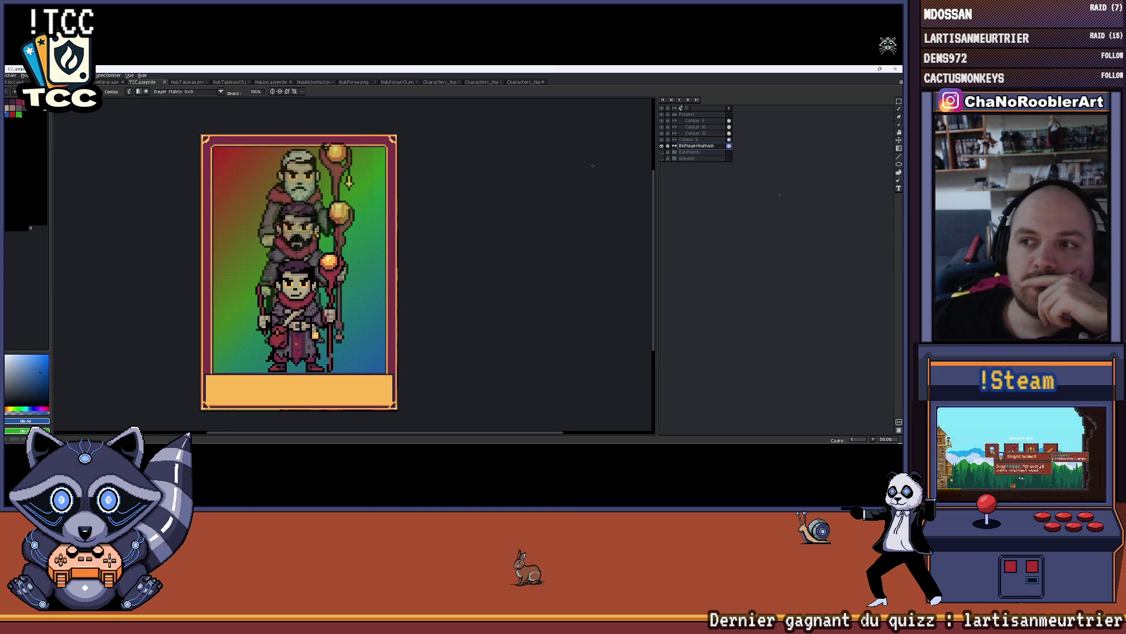
- Hide the middle and bearded mage layers so only the young mage remains visible
click(663, 128)
click(664, 122)
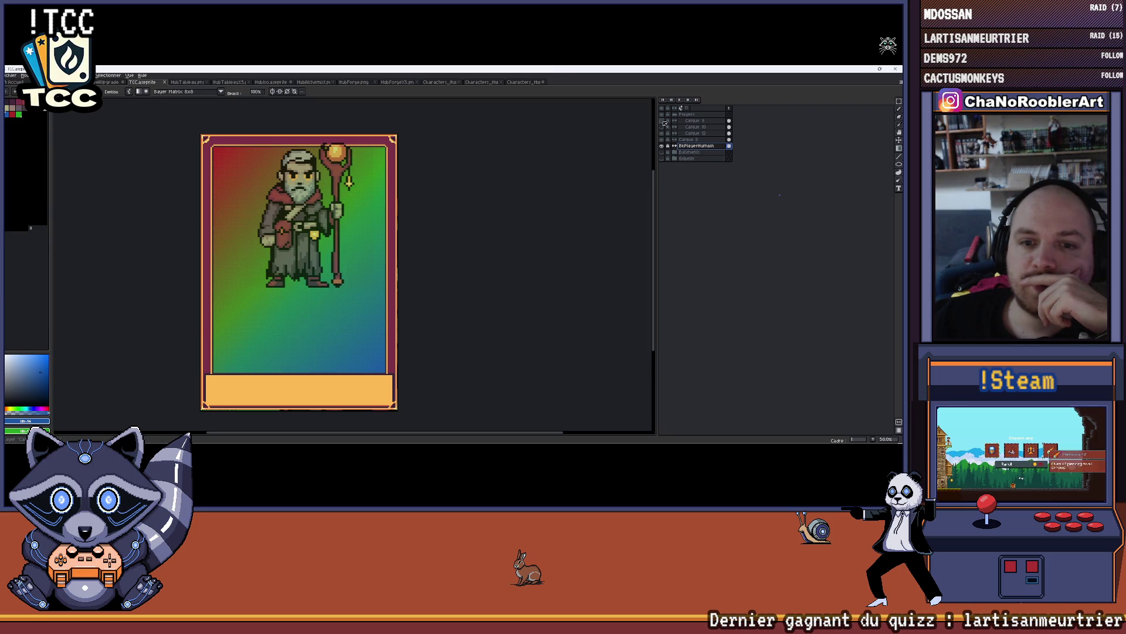
click(663, 122)
click(664, 125)
click(665, 125)
click(665, 134)
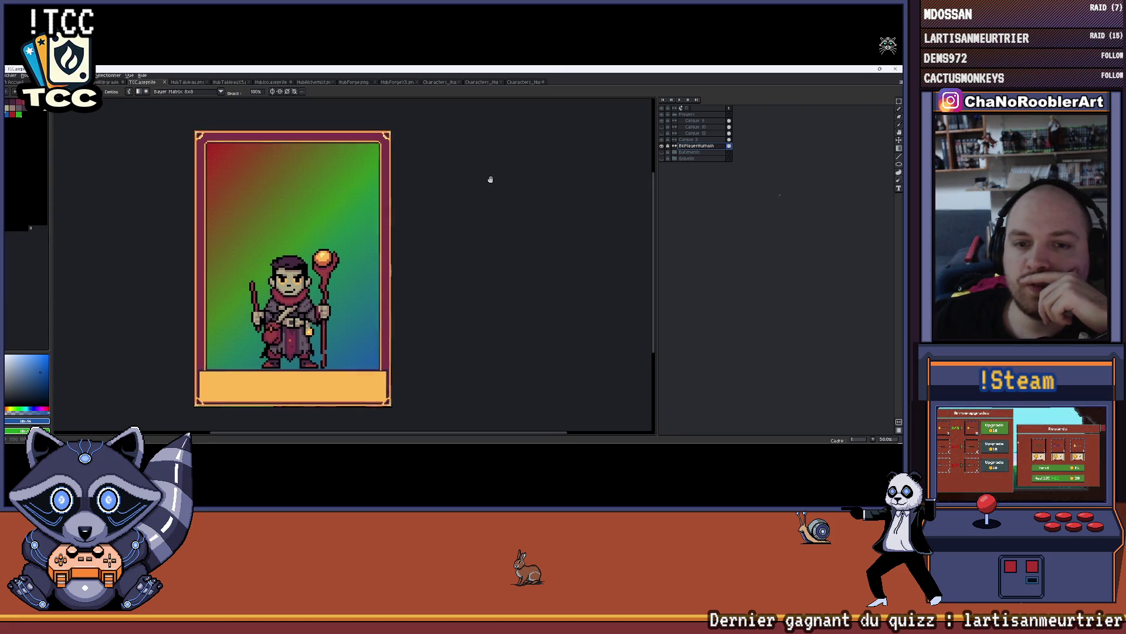
scroll(490, 170, up, 1)
scroll(430, 180, down, 1)
drag(430, 180, 445, 184)
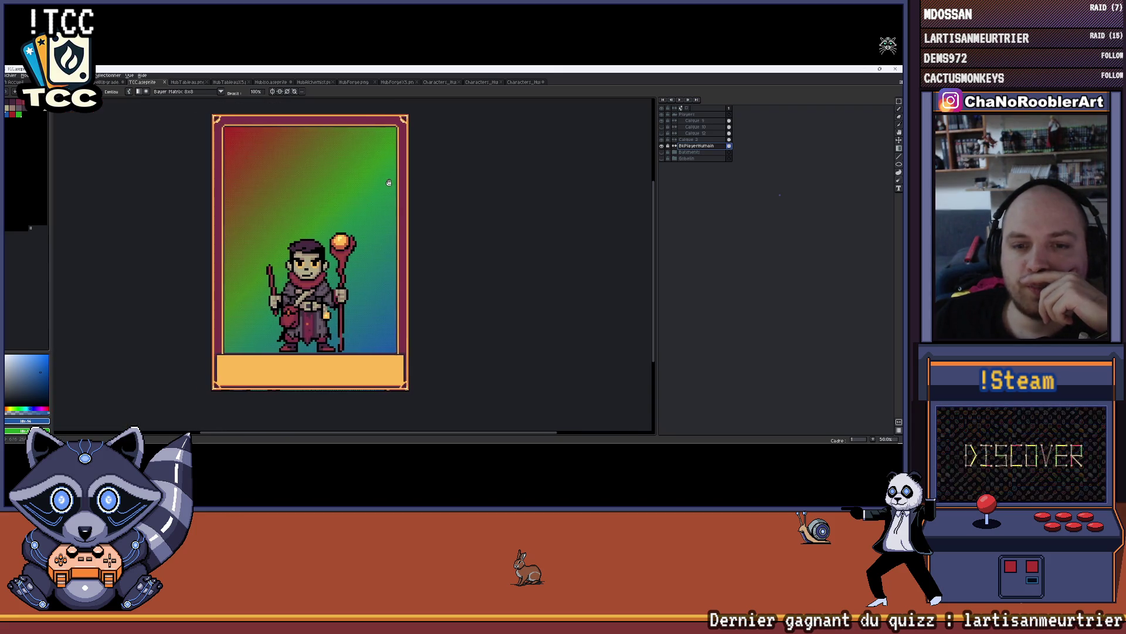
- Select the young mage's layer and move him up toward the card's centre
click(693, 142)
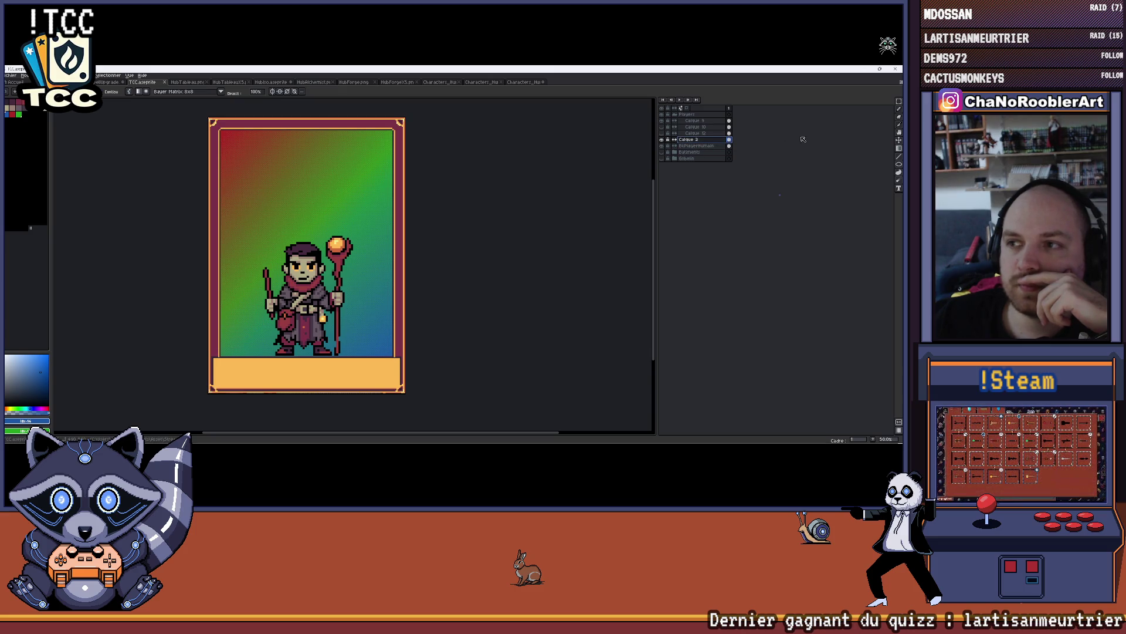
click(694, 120)
click(898, 140)
drag(322, 297, 326, 251)
scroll(326, 251, down, 1)
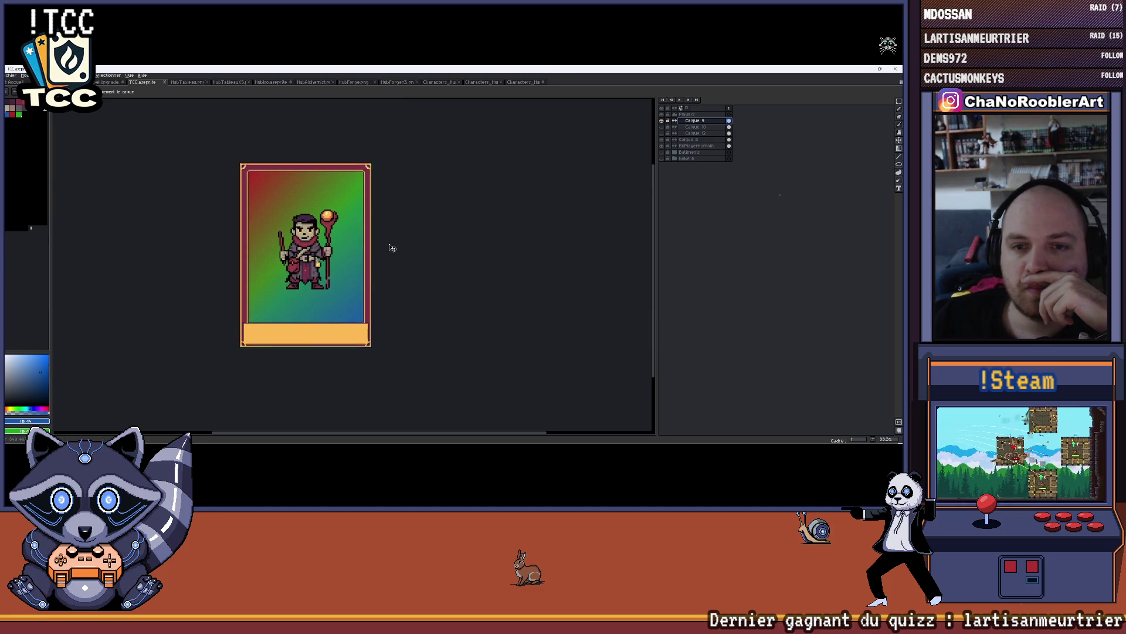
scroll(390, 246, up, 1)
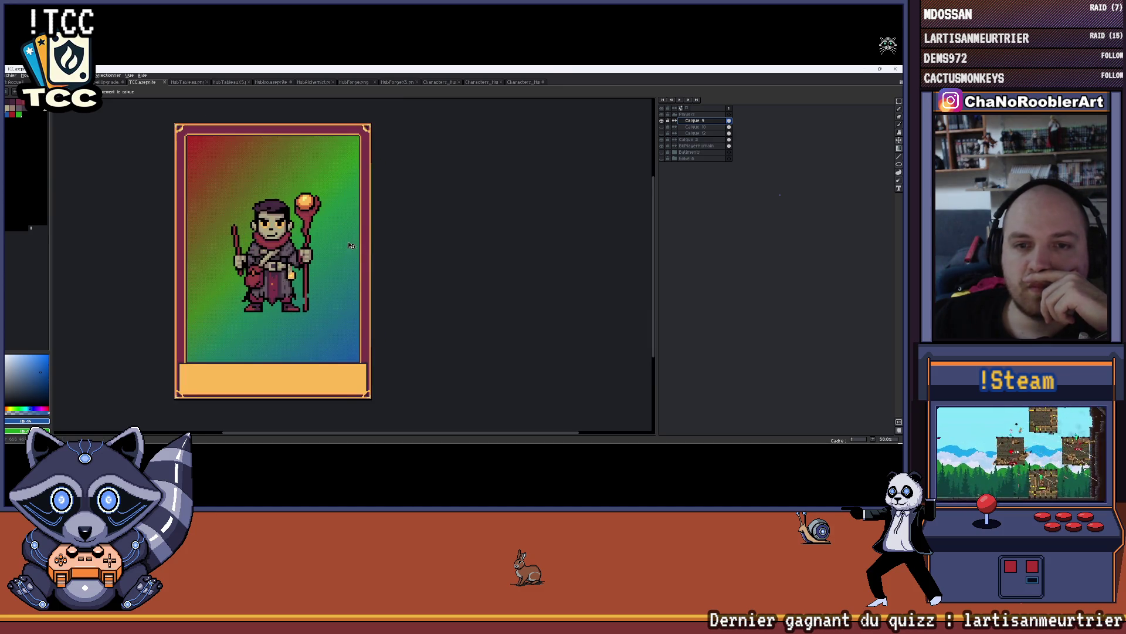
- Export the young-mage card as a new image file
click(10, 75)
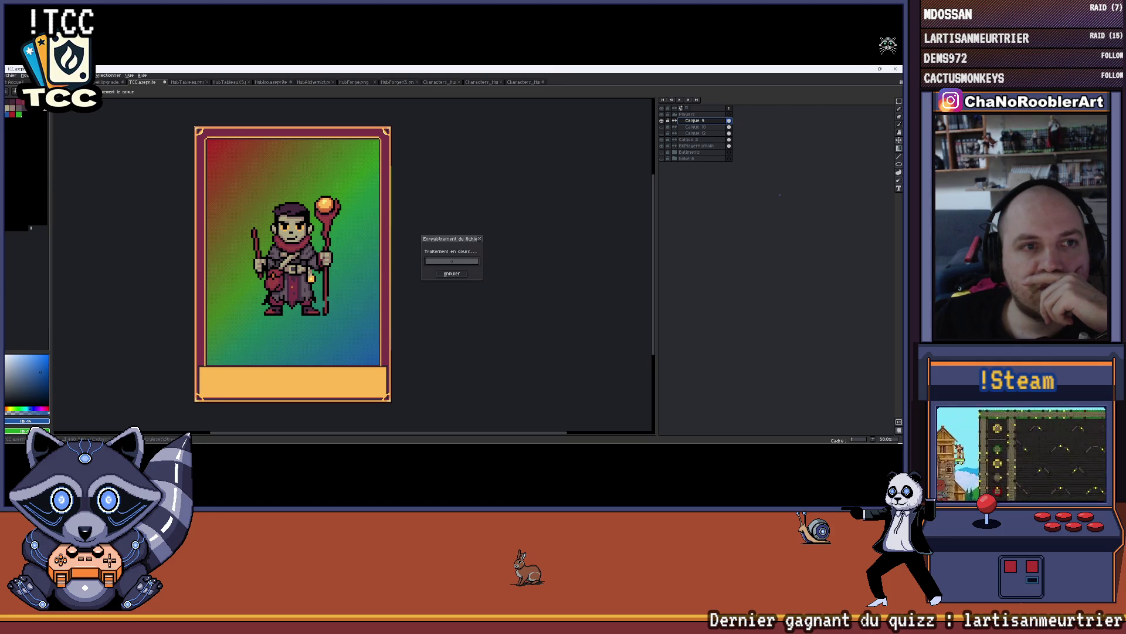
mouse_move(15, 141)
click(106, 143)
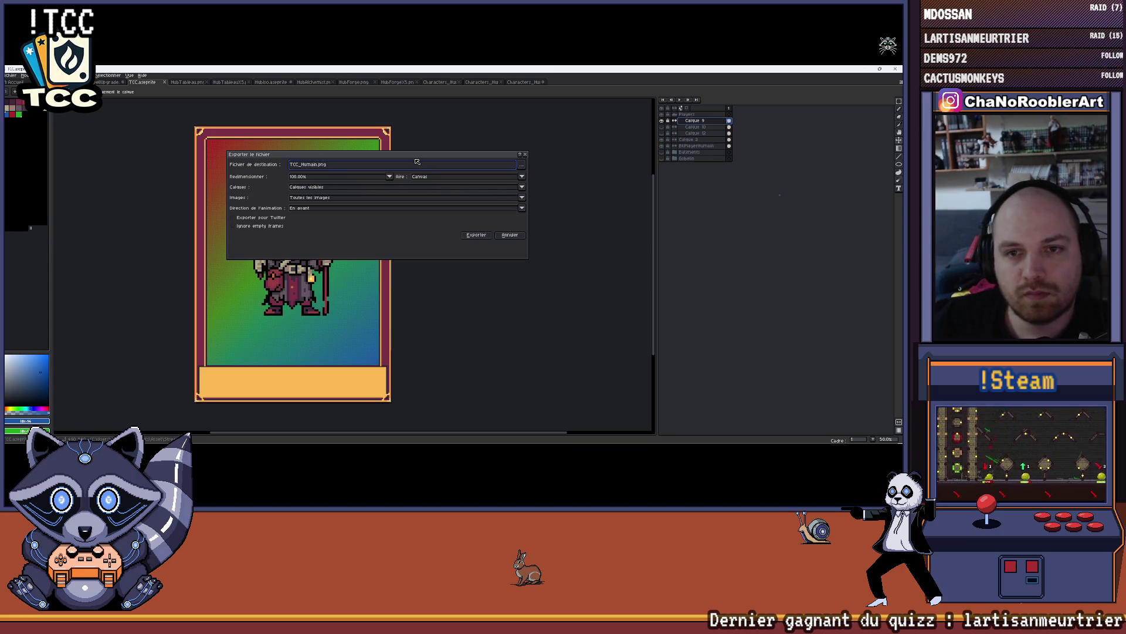
key(Return)
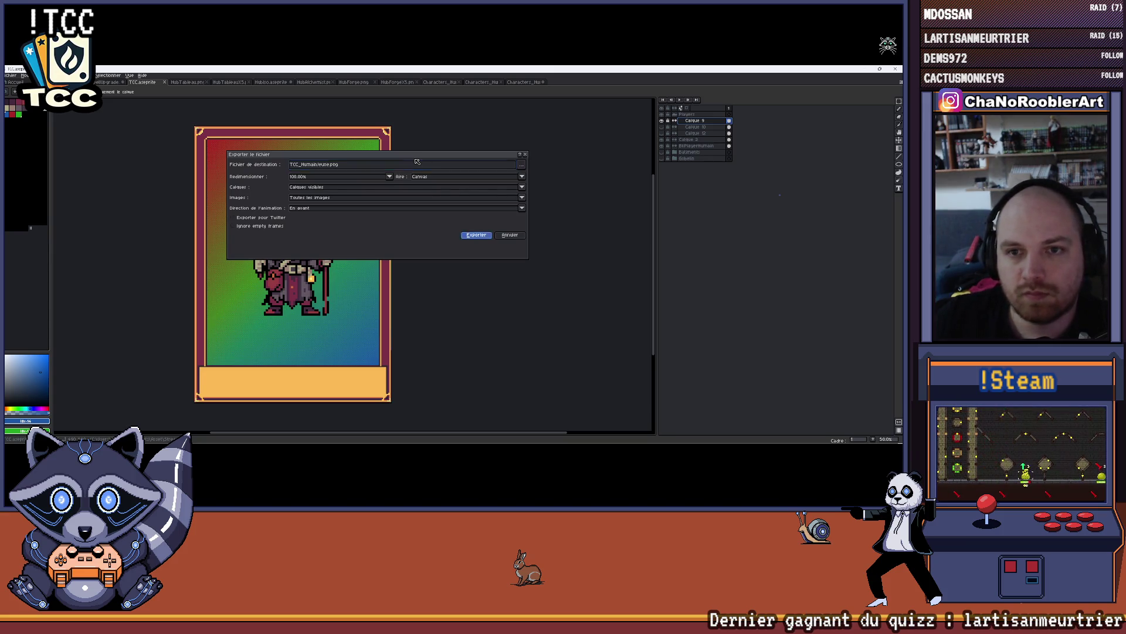
- Hide the young mage, add a new empty layer, and switch to the Characters sheet
click(661, 121)
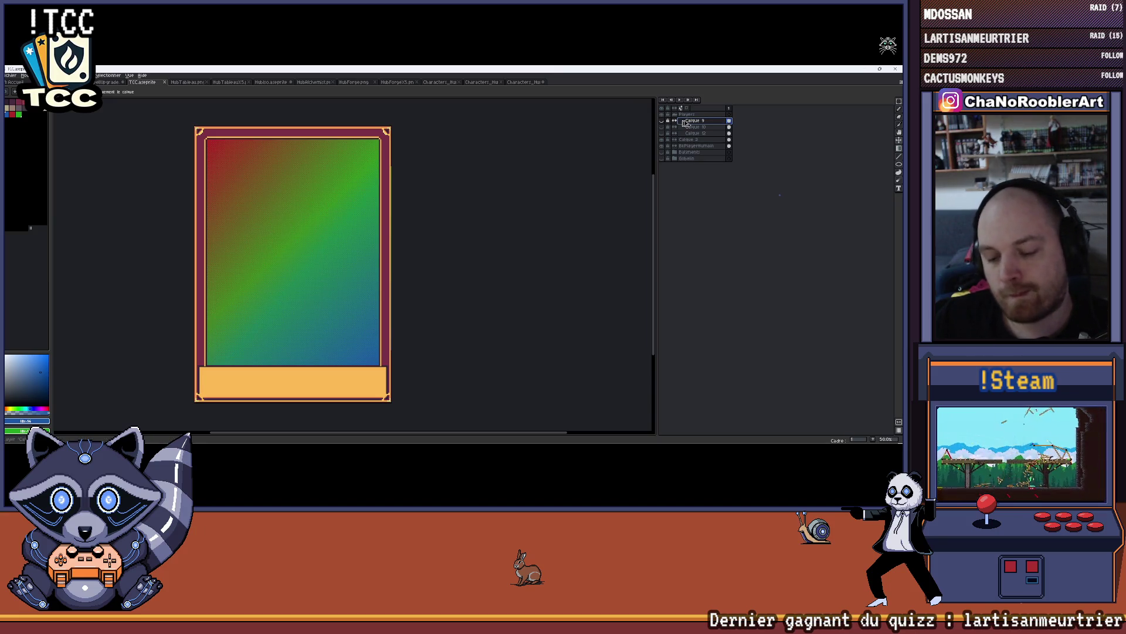
key(ctrl+n)
click(485, 205)
key(shift+n)
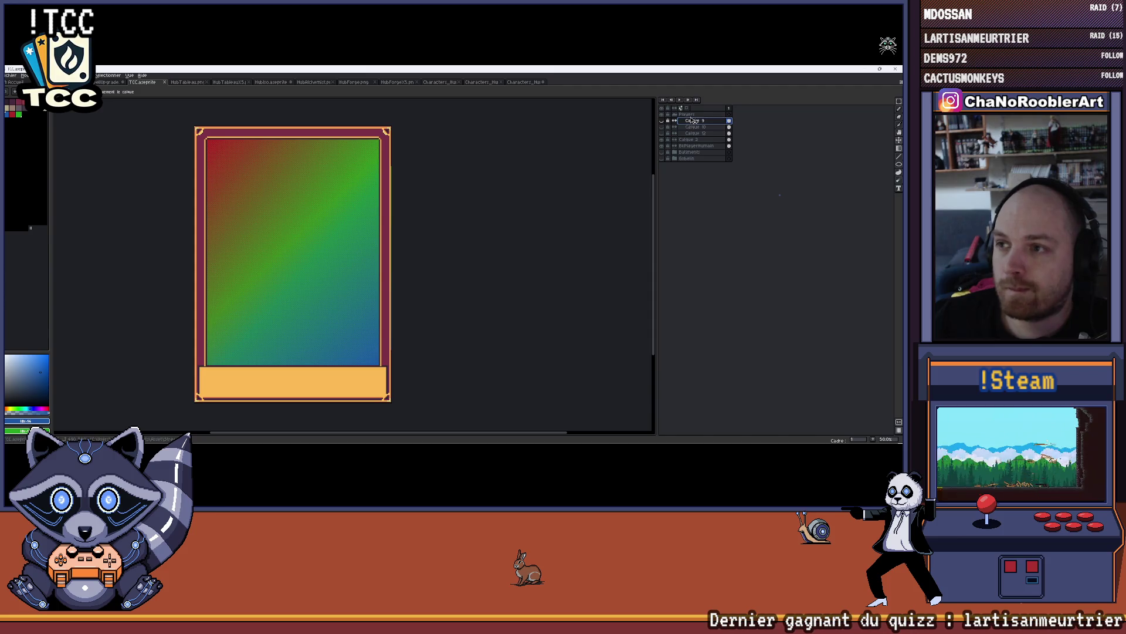
click(440, 82)
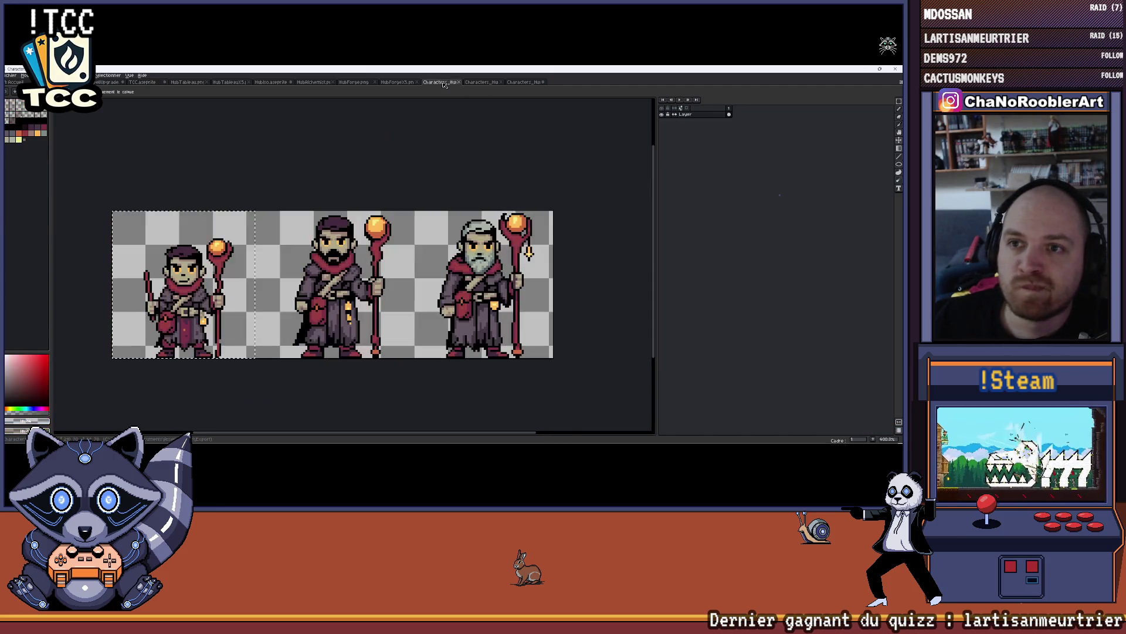
scroll(275, 167, up, 1)
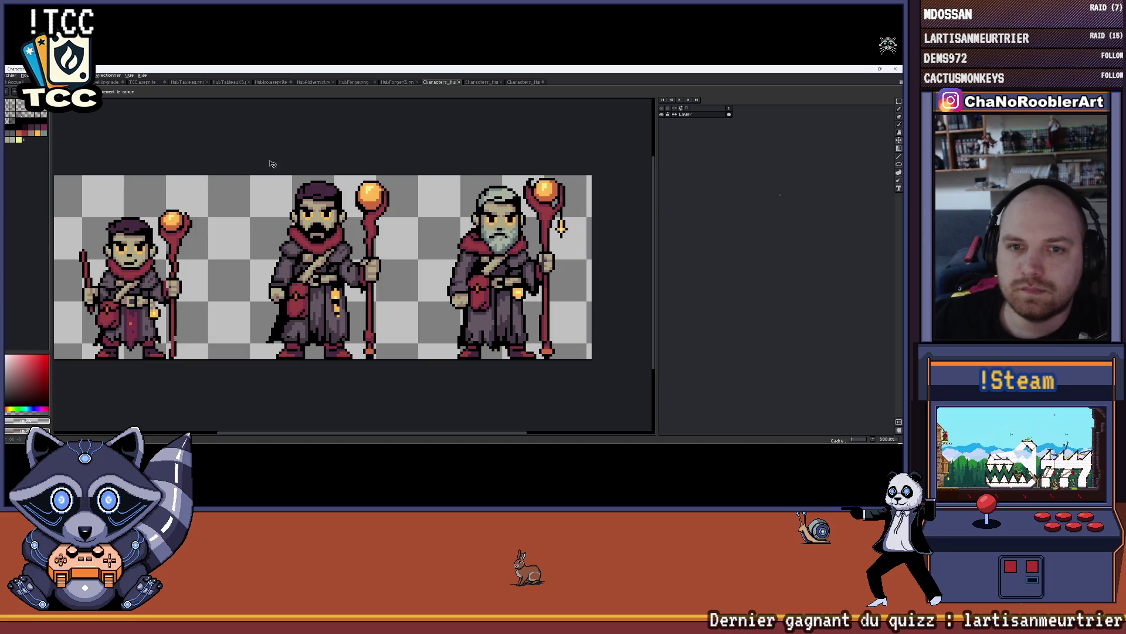
- Marquee-select and copy the middle bearded mage on the Characters sheet
key(m)
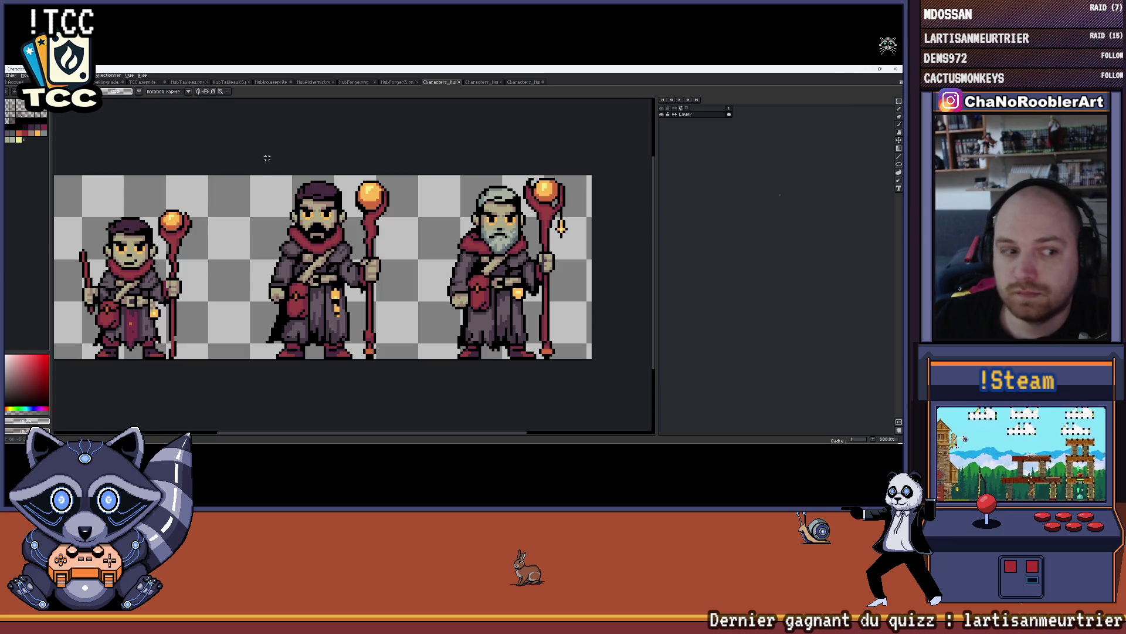
drag(265, 195, 396, 359)
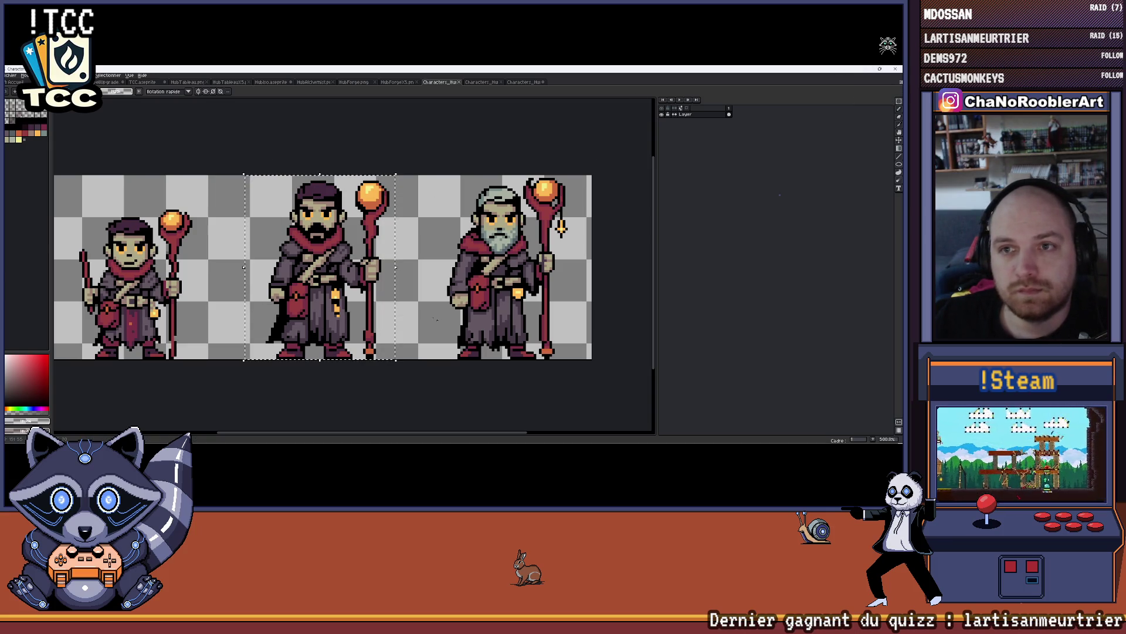
key(ctrl+Tab)
key(ctrl+Tab)
key(ctrl+Tab)
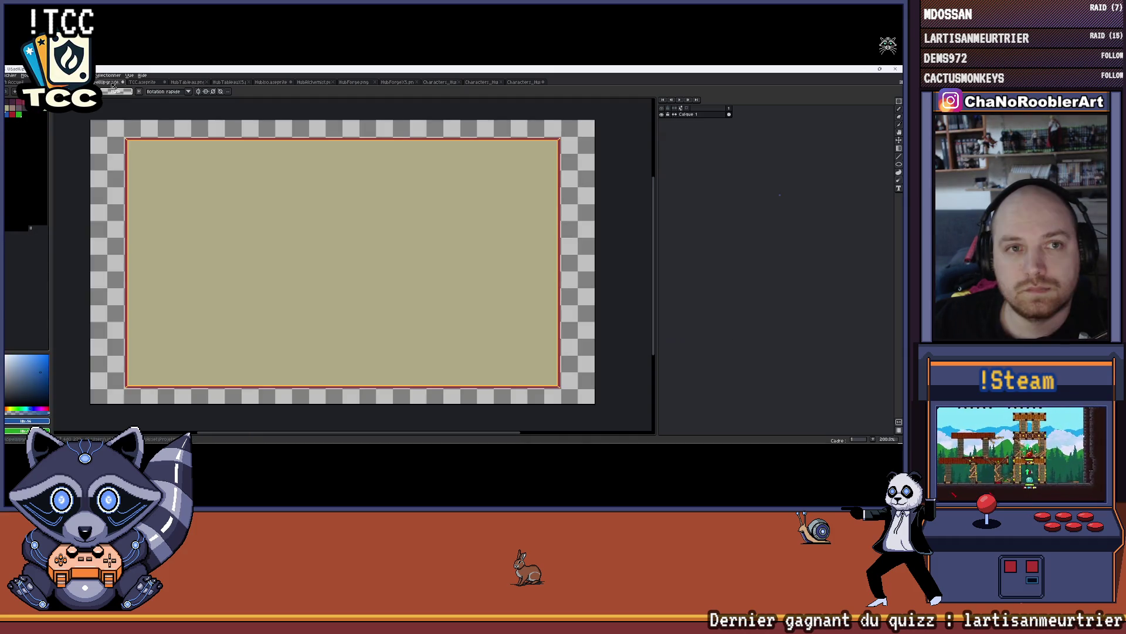
key(Escape)
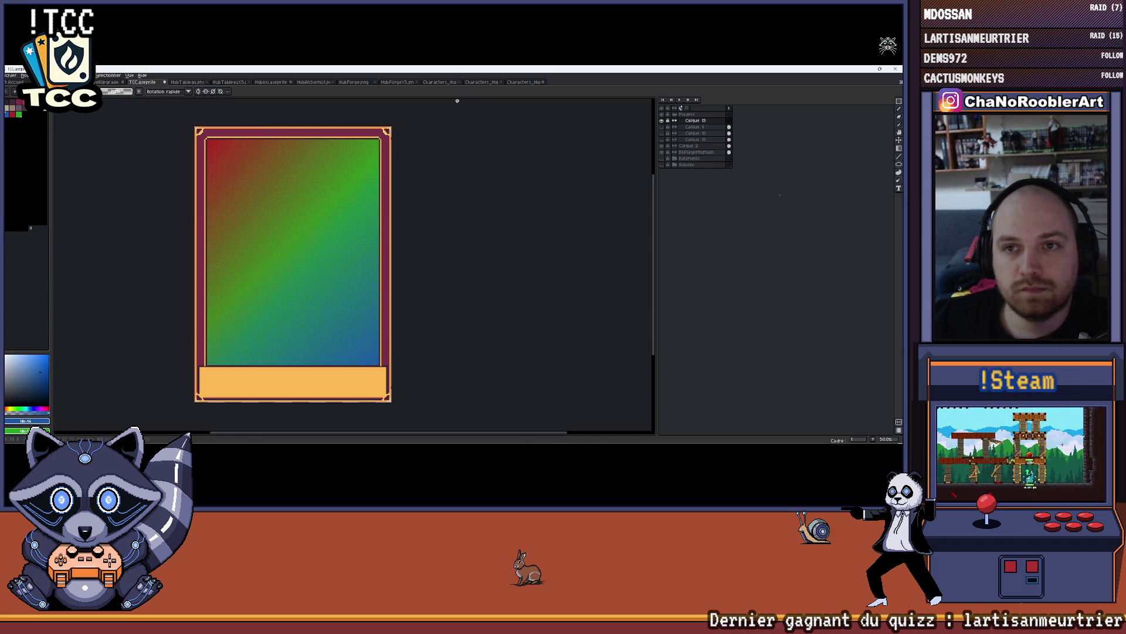
click(484, 82)
key(ctrl+Tab)
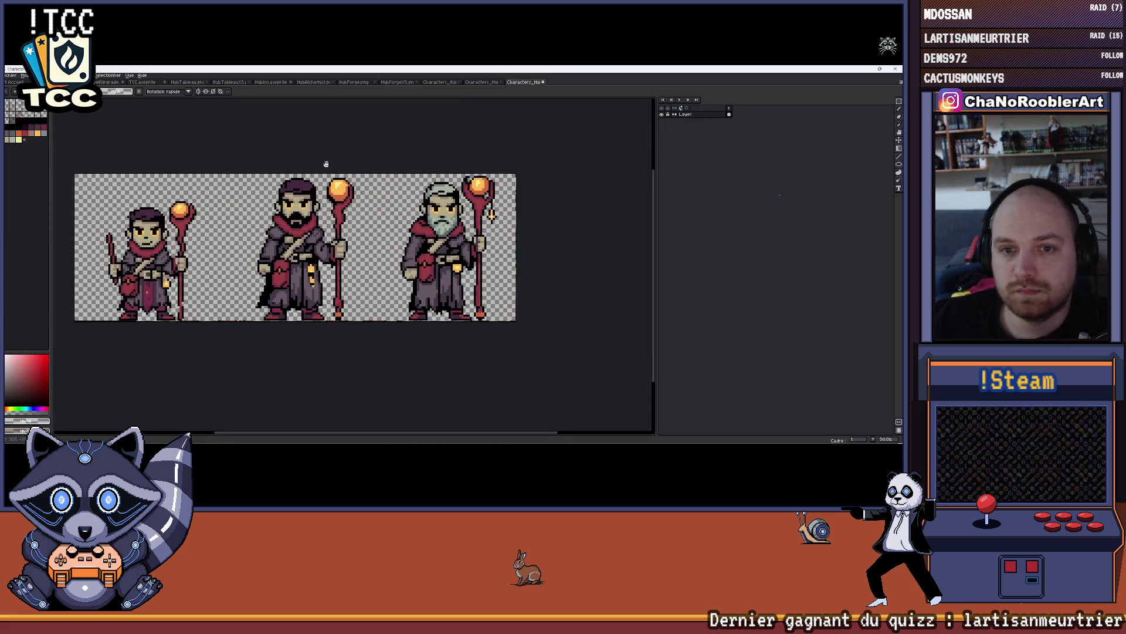
mouse_move(373, 318)
mouse_down()
mouse_move(261, 167)
mouse_move(238, 158)
mouse_up()
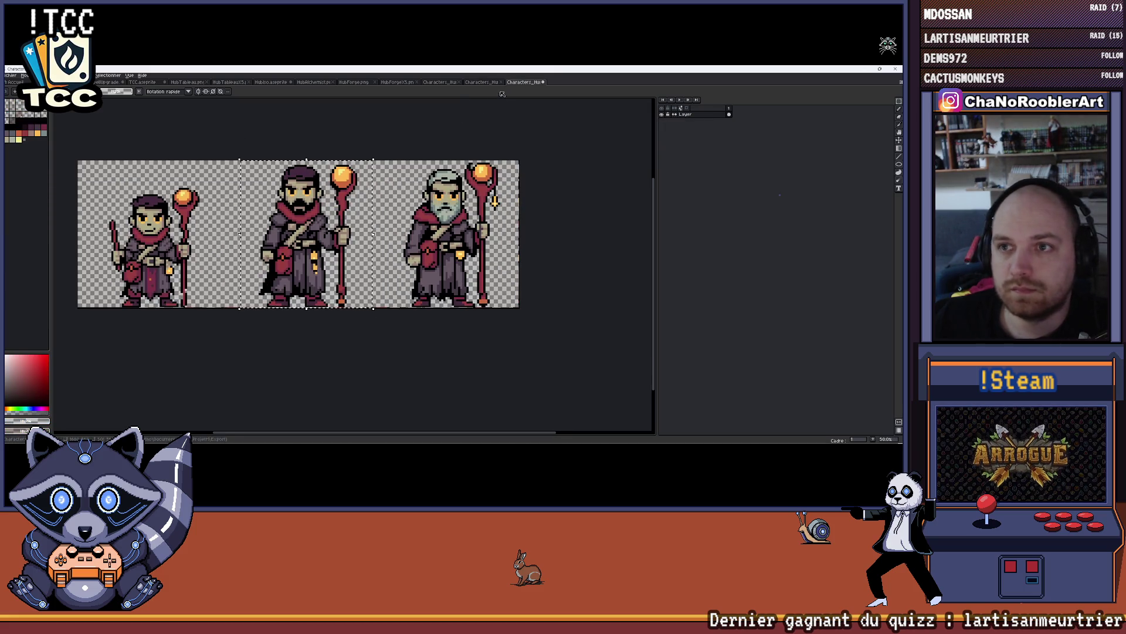
click(459, 82)
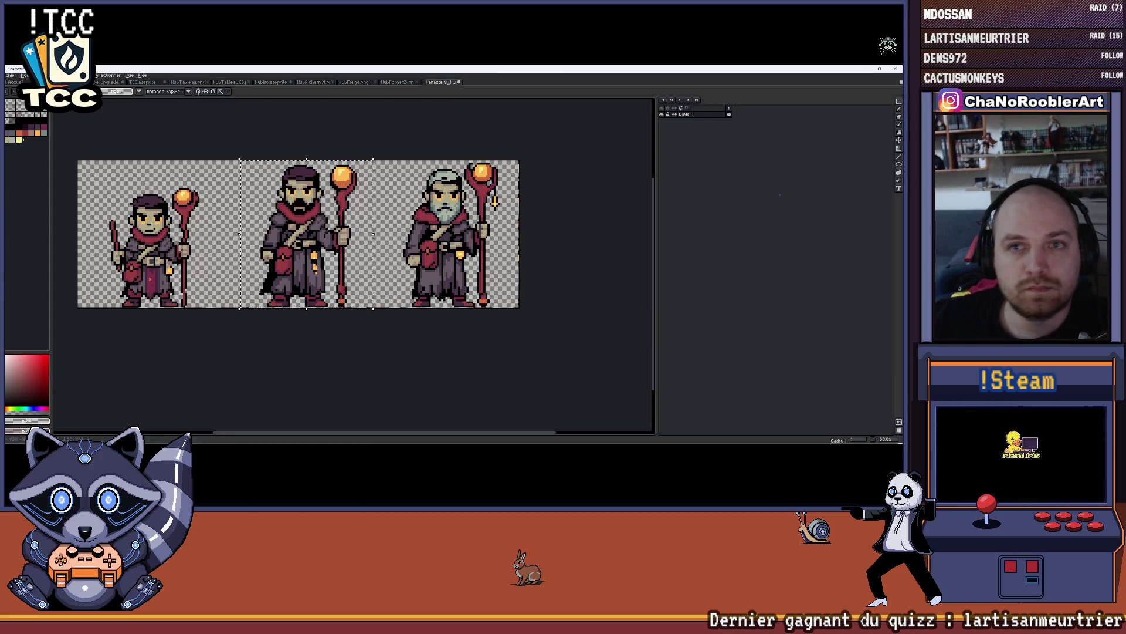
click(142, 83)
- Paste the bearded mage onto the TCC card and fix it at the centre
key(ctrl+v)
scroll(411, 235, up, 2)
scroll(411, 235, down, 2)
drag(456, 227, 334, 280)
key(Return)
mouse_move(419, 270)
mouse_down()
mouse_move(372, 274)
mouse_move(333, 253)
mouse_up()
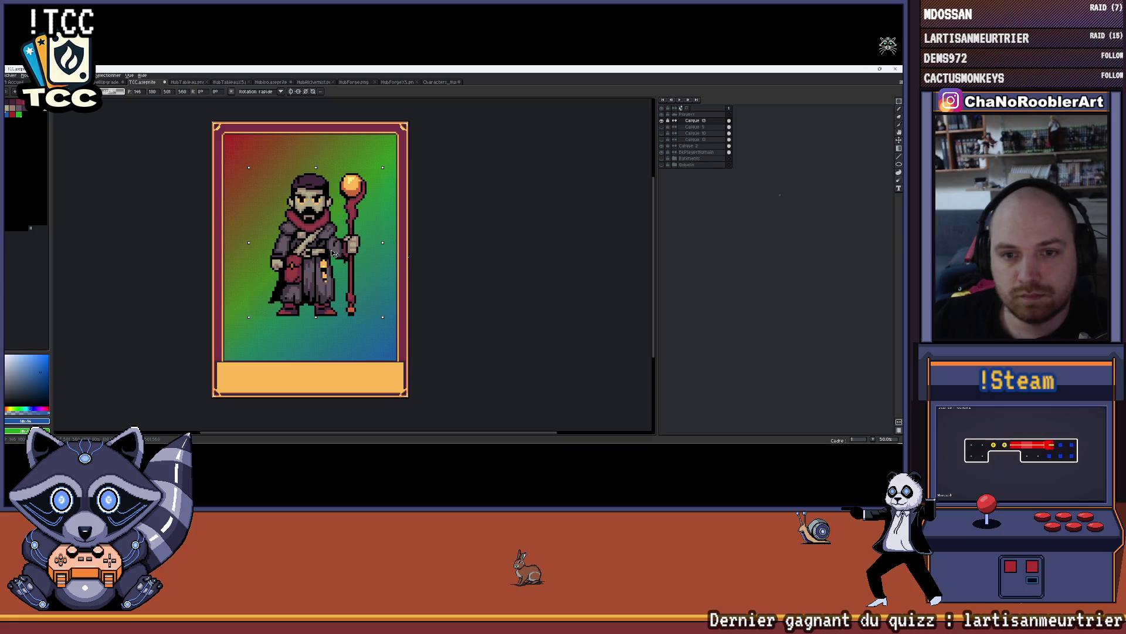
- Try nudging the mage with arrow keys, then undo that repositioning
key(ctrl+v)
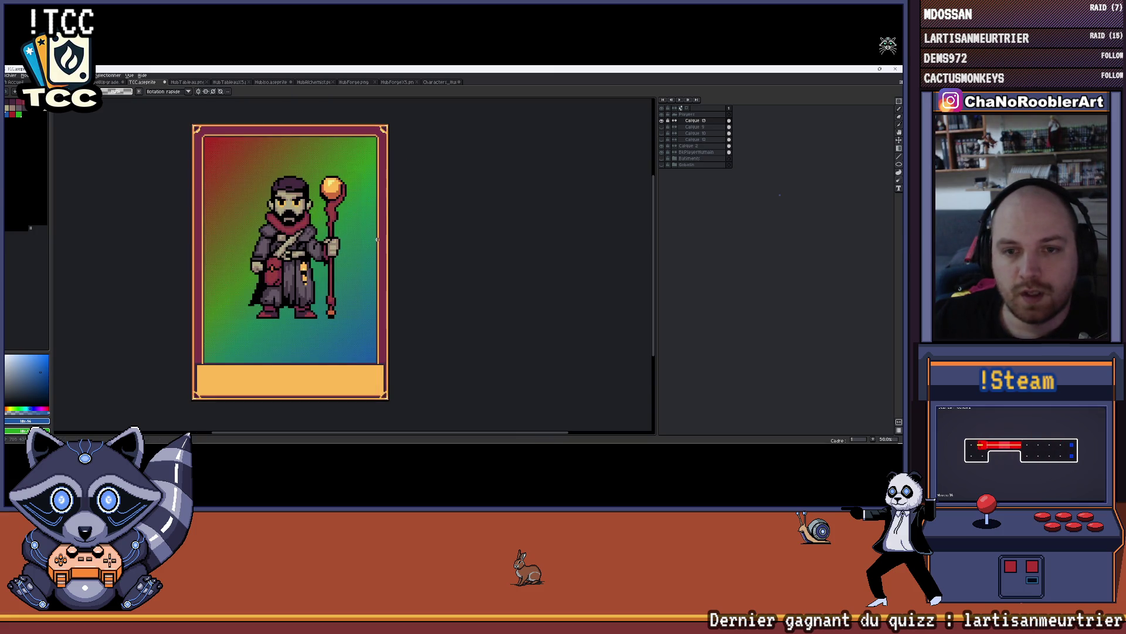
key(Escape)
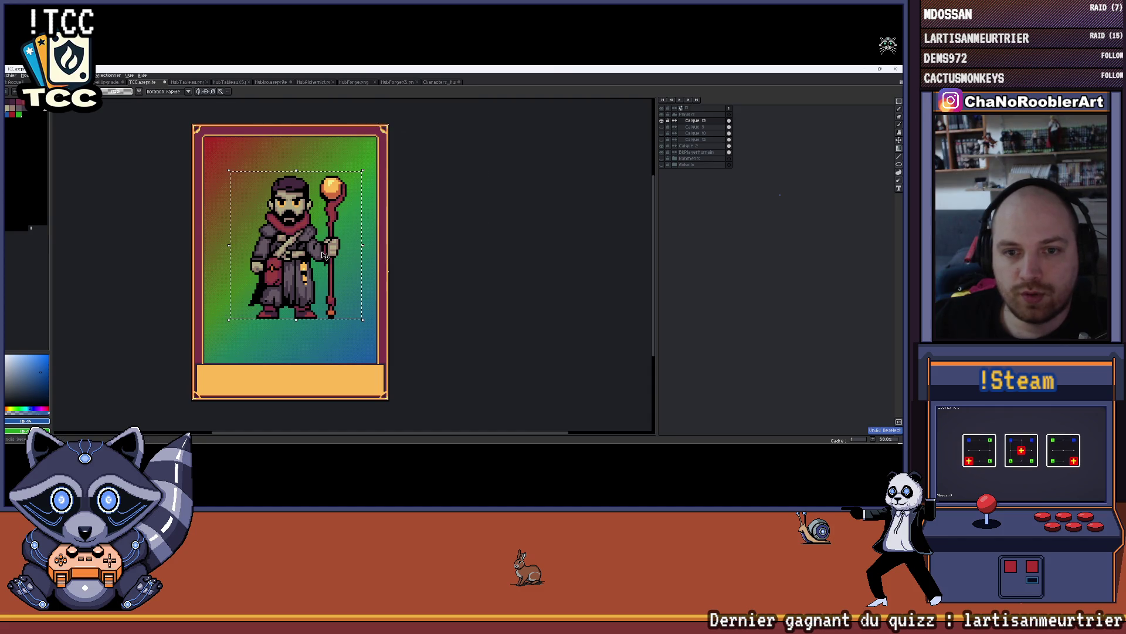
key(Left)
key(Left)
key(Left)
key(Up)
key(Up)
key(Right)
key(Right)
key(Right)
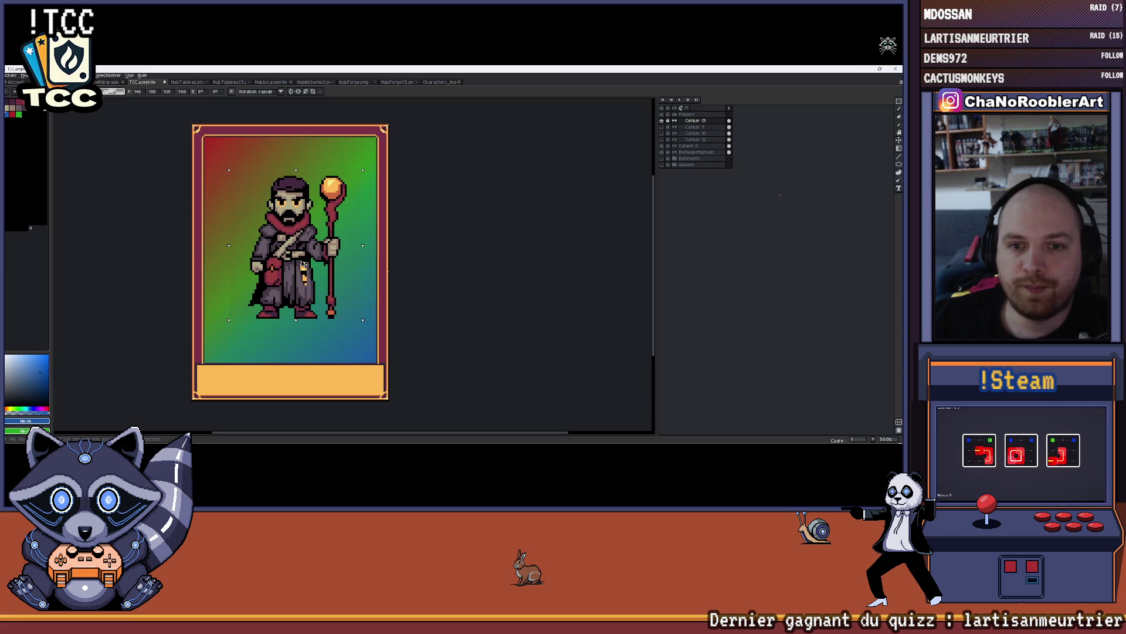
key(Return)
drag(346, 239, 356, 263)
scroll(356, 263, up, 5)
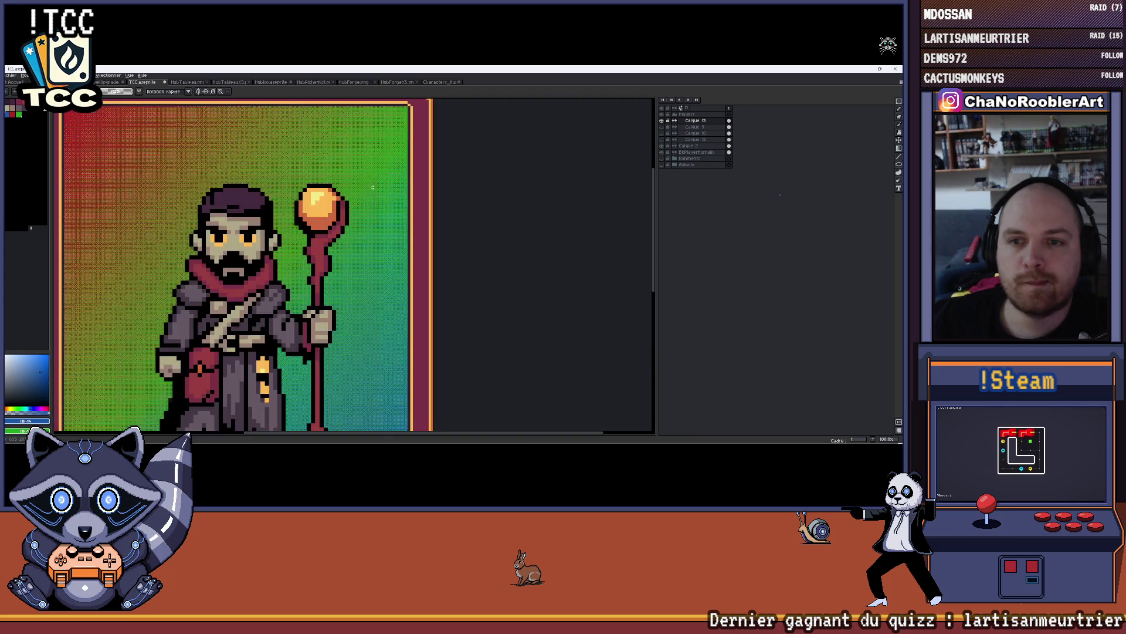
scroll(358, 198, down, 5)
drag(346, 202, 355, 199)
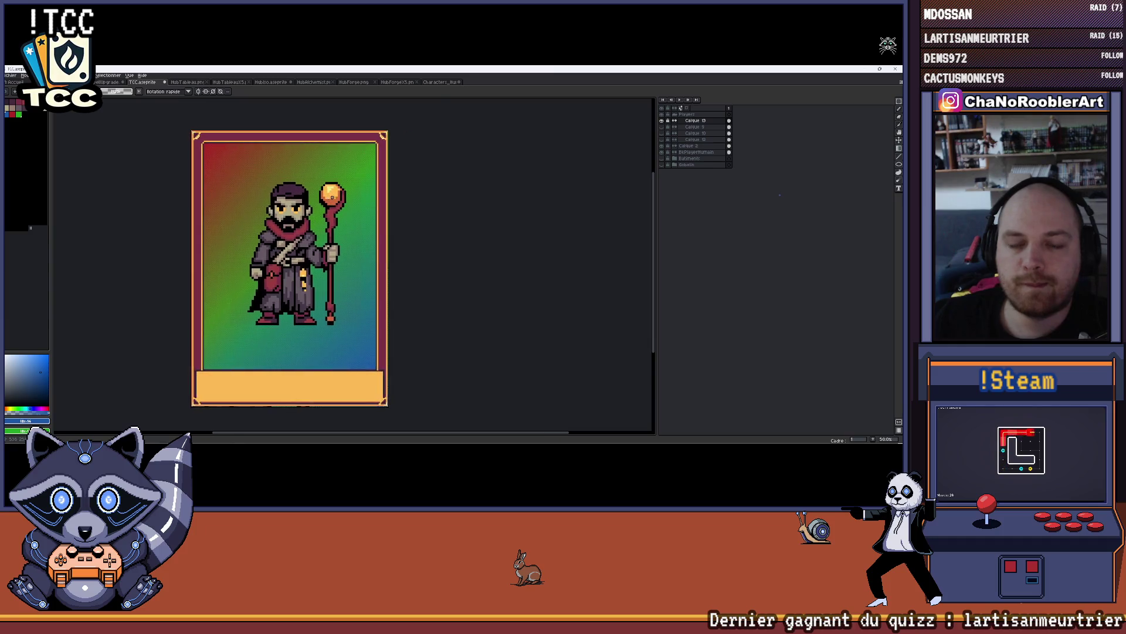
scroll(352, 196, up, 1)
key(ctrl+z)
key(ctrl+z)
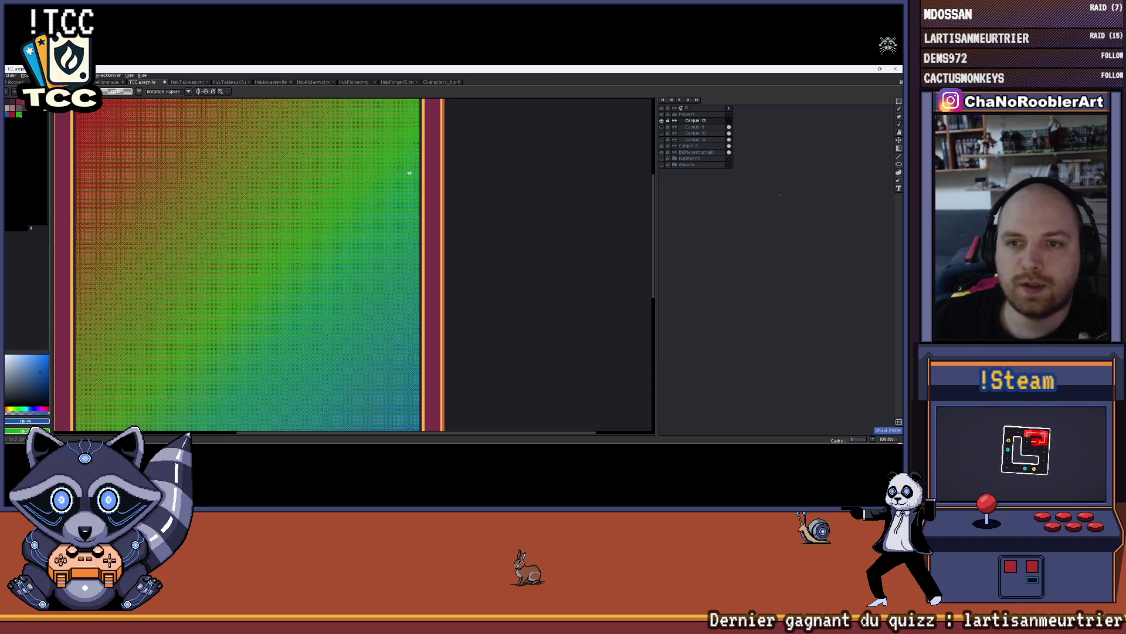
- Paste the adult mage again onto the TCC card and commit it at the centre
click(437, 82)
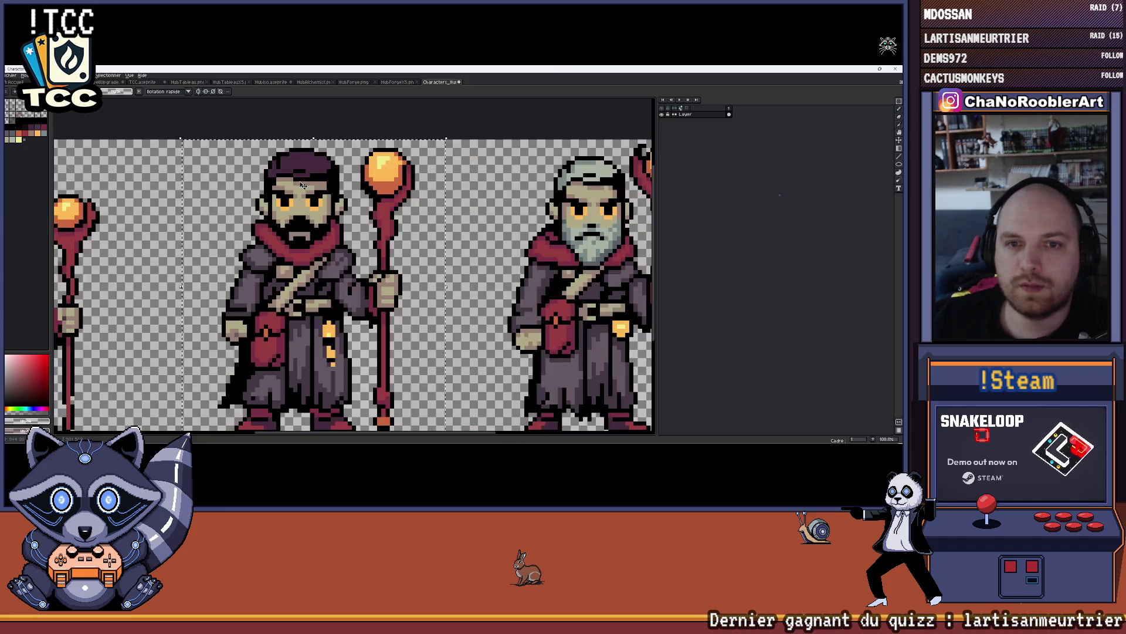
key(ctrl+Tab)
key(ctrl+Tab)
key(ctrl+Tab)
key(ctrl+Tab)
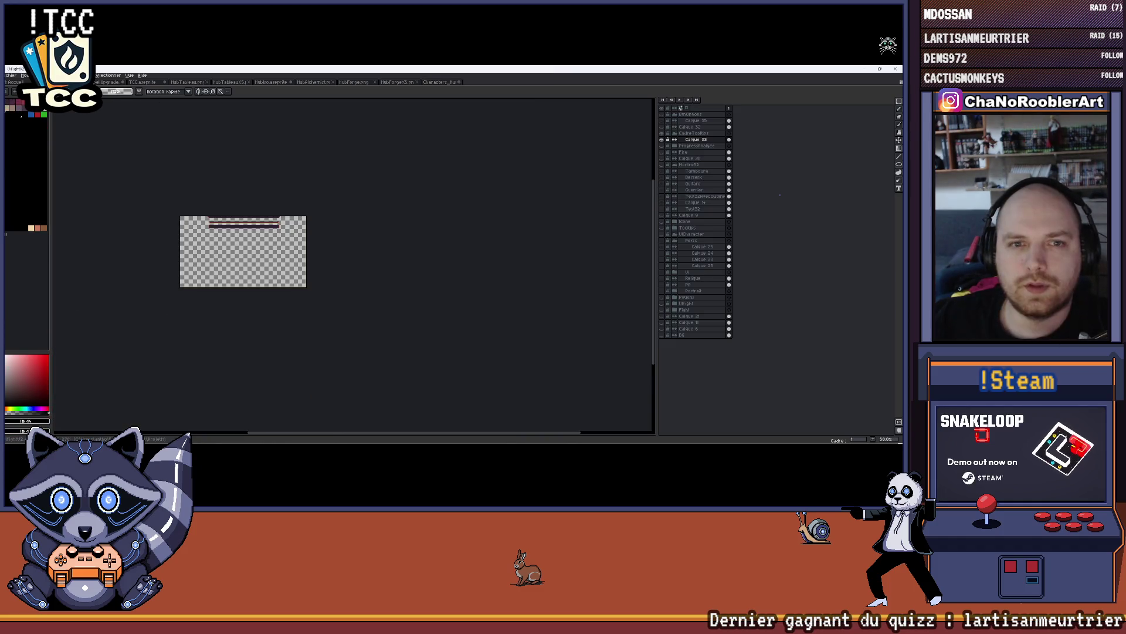
key(ctrl+Tab)
key(ctrl+Tab)
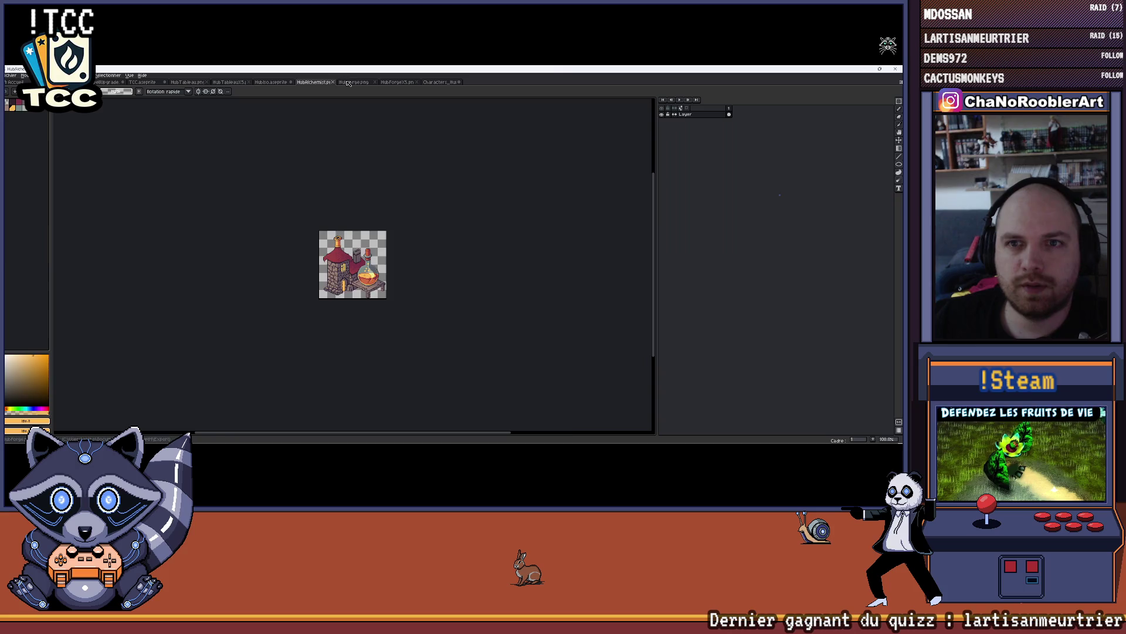
click(143, 82)
scroll(324, 229, down, 2)
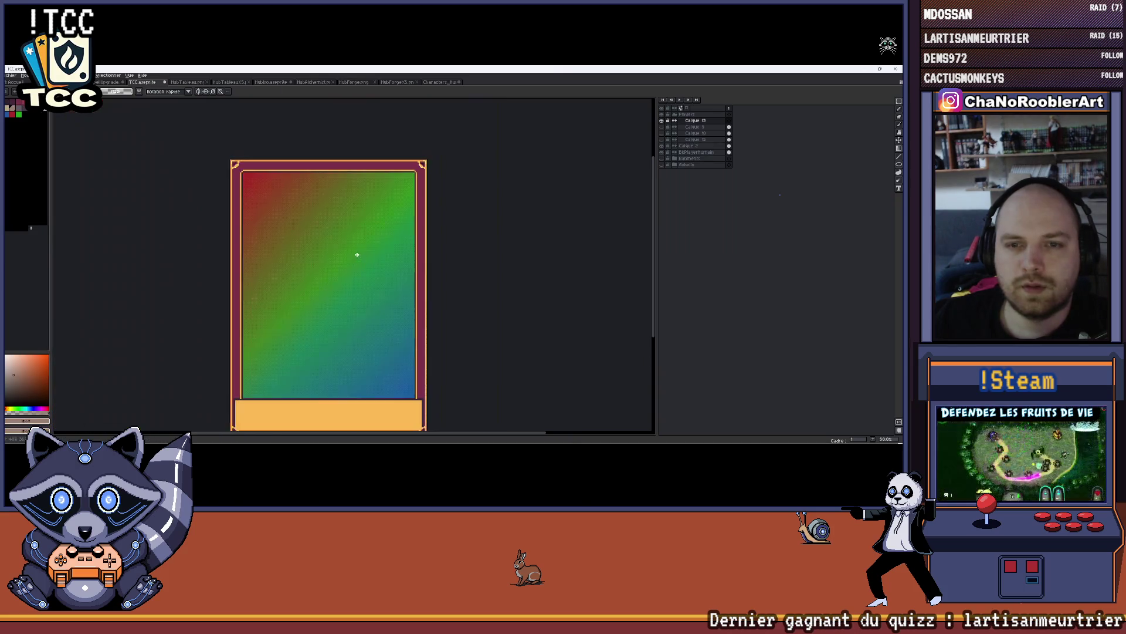
key(ctrl+v)
mouse_move(427, 237)
mouse_down()
mouse_move(369, 246)
mouse_move(299, 287)
mouse_up()
key(Return)
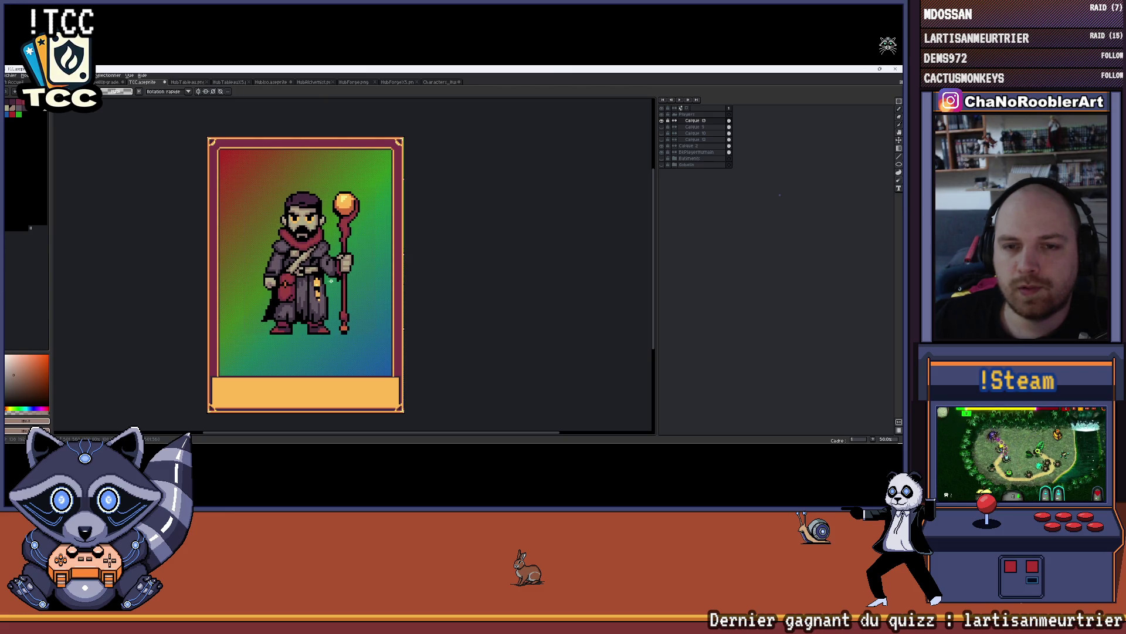
- Save the card file with the bearded mage centred on the gradient
scroll(307, 278, down, 1)
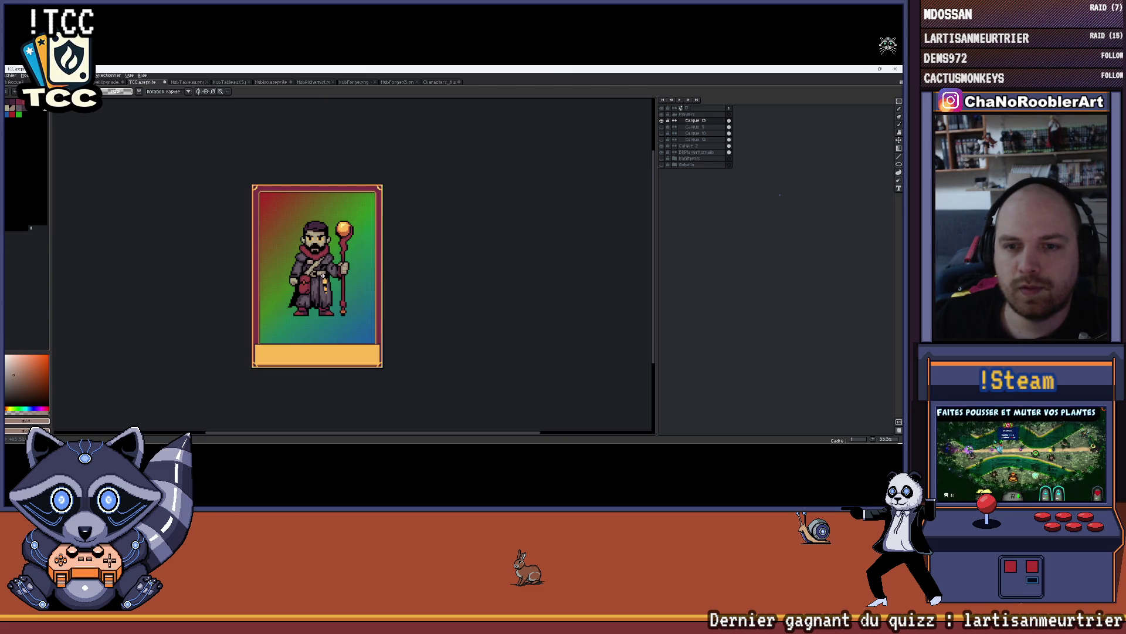
scroll(323, 275, up, 1)
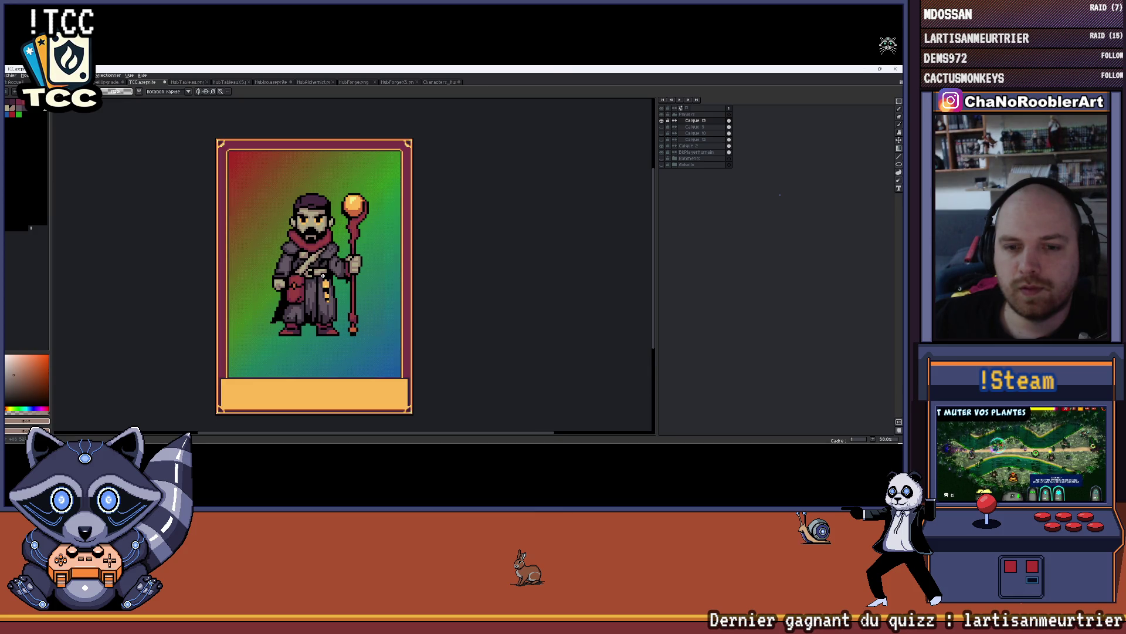
key(ctrl+s)
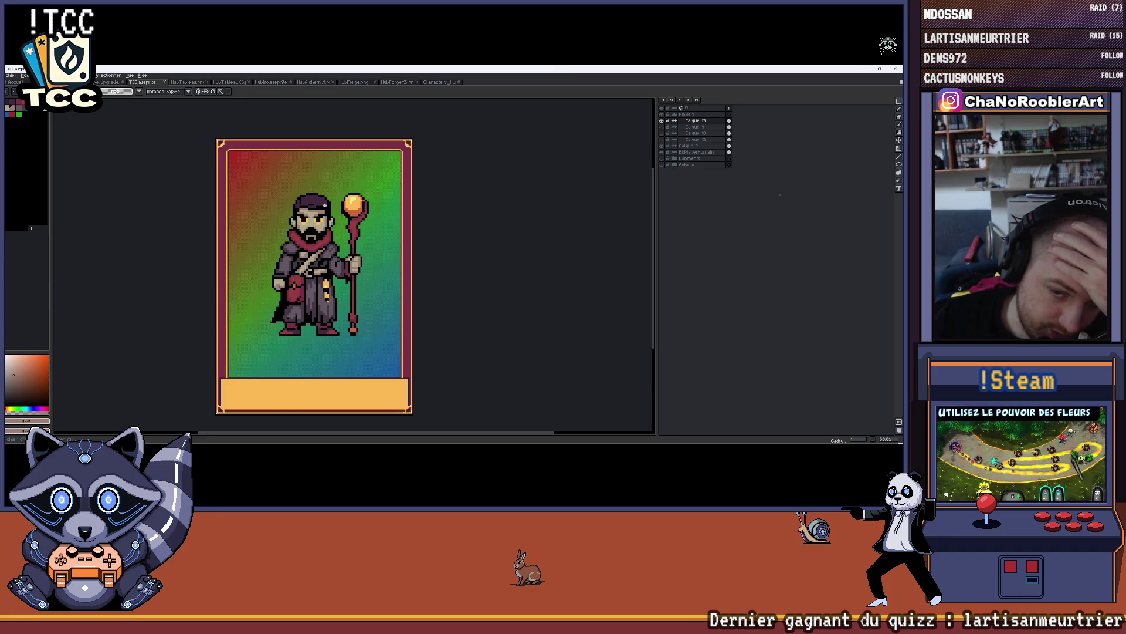
scroll(276, 235, down, 1)
scroll(276, 236, up, 1)
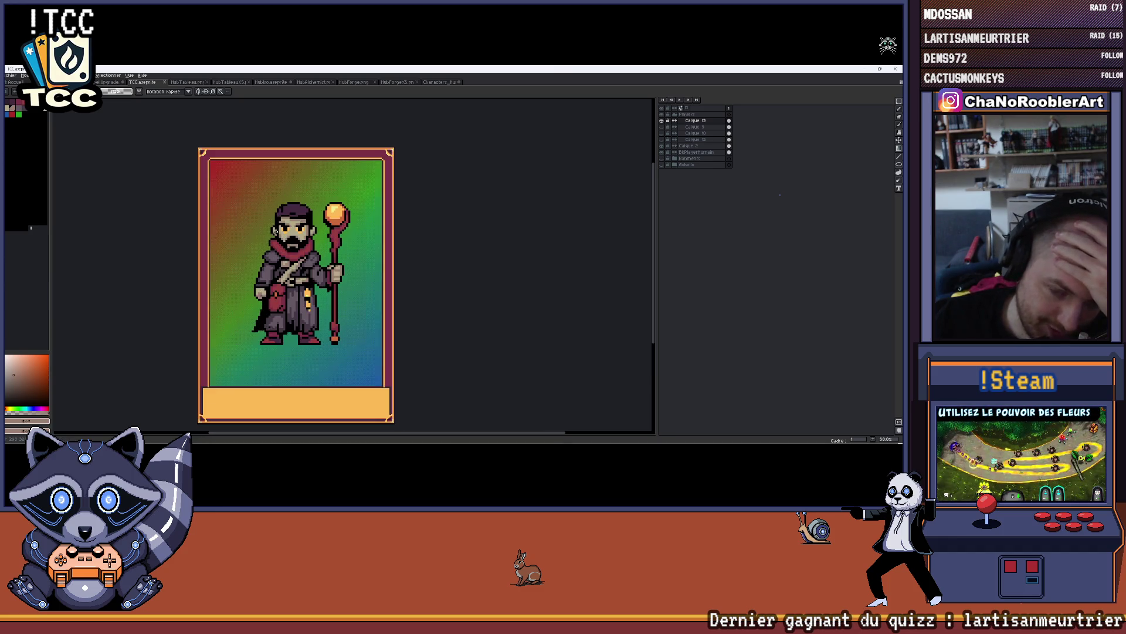
click(14, 76)
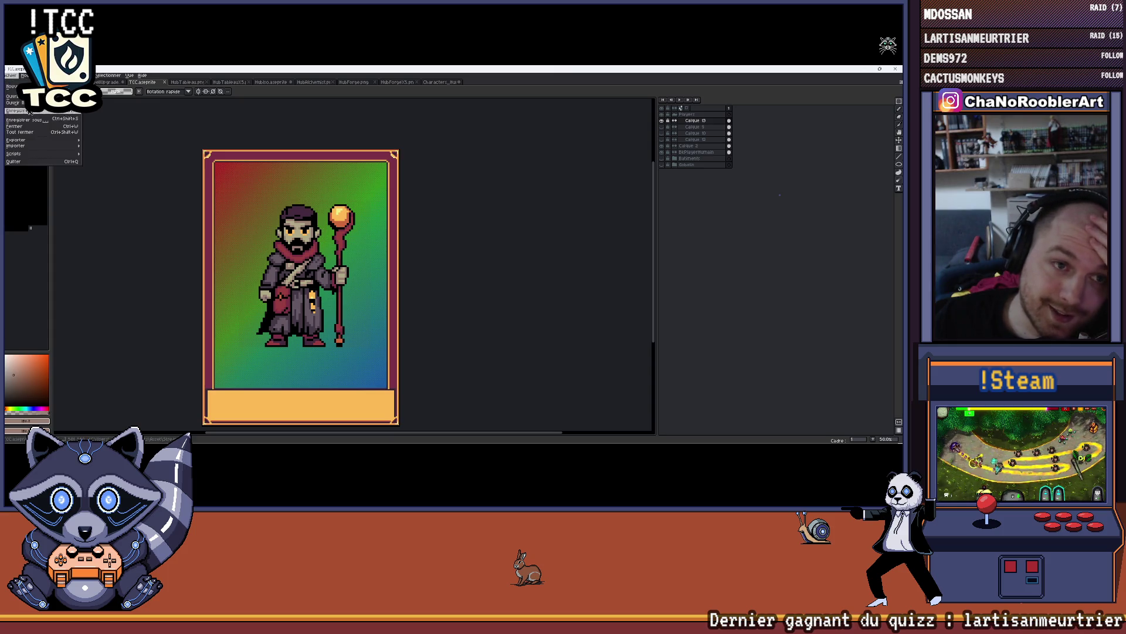
- Export the adult-mage card as its own PNG, then hide his layer and return to Characters
mouse_move(25, 143)
click(131, 148)
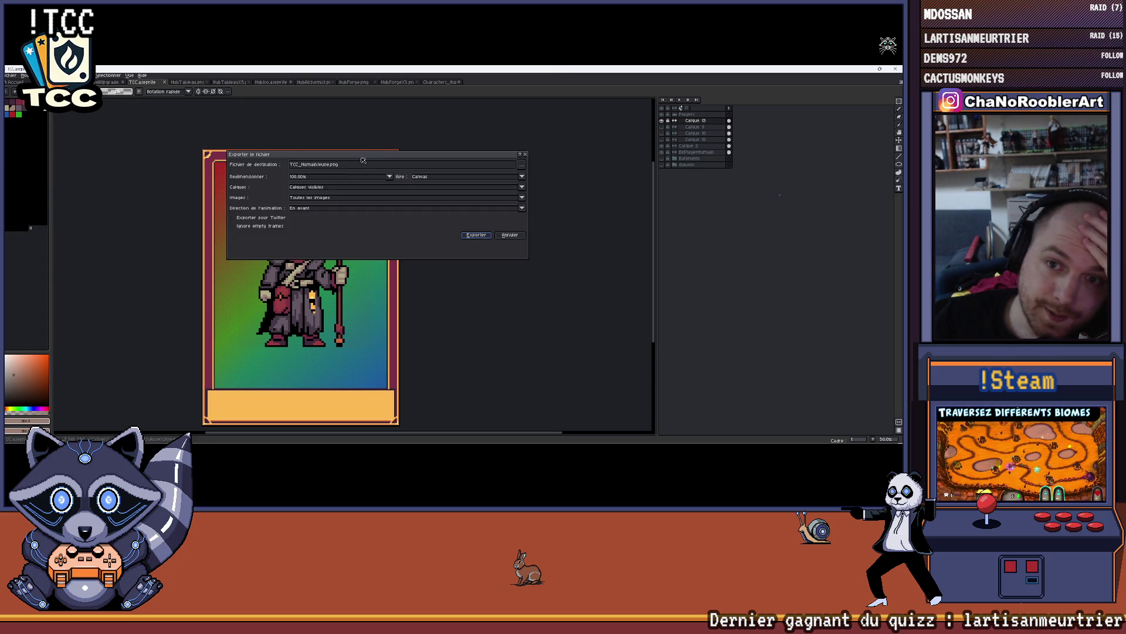
click(522, 164)
click(334, 166)
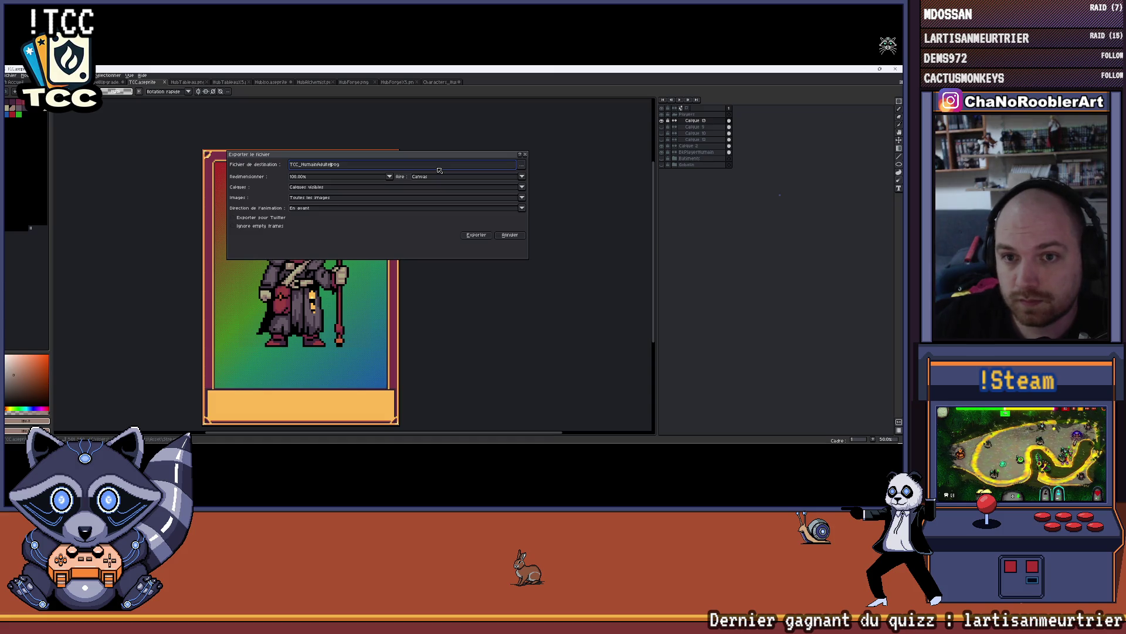
click(477, 235)
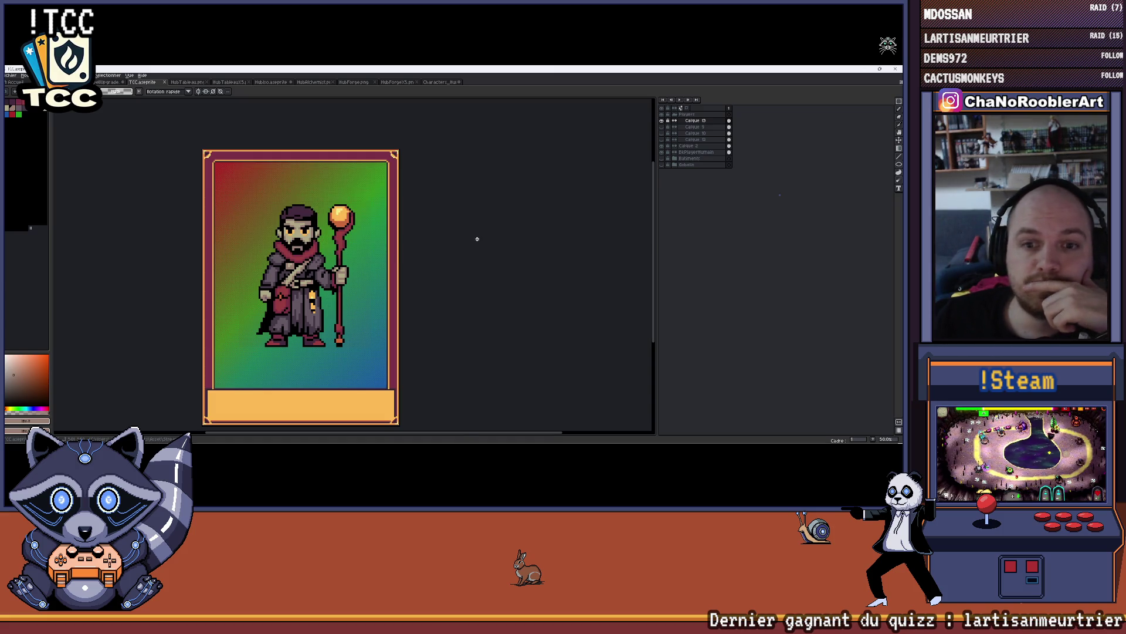
click(664, 121)
click(437, 82)
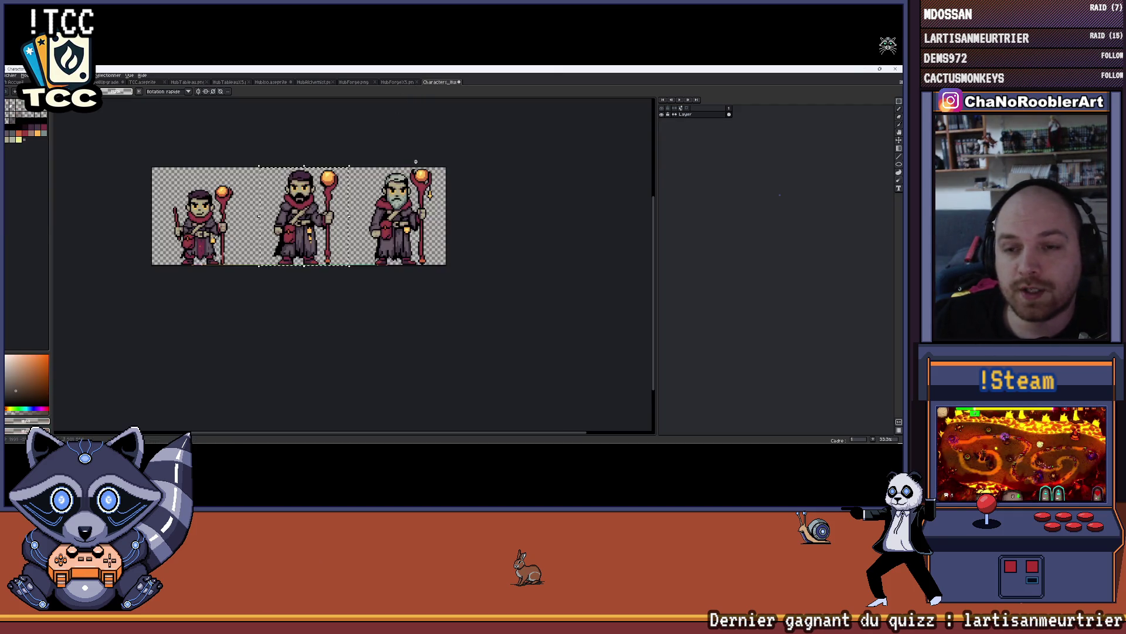
- Select and copy the old grey-bearded mage on the Characters sheet
scroll(267, 165, up, 2)
scroll(267, 165, up, 2)
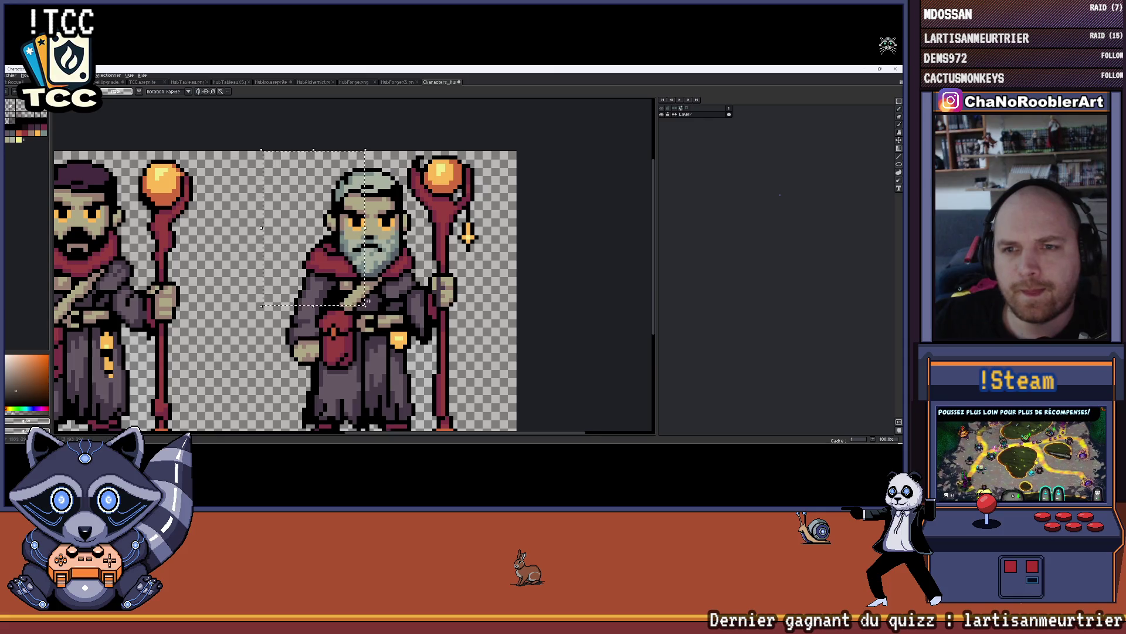
scroll(321, 218, down, 2)
scroll(321, 218, up, 1)
scroll(322, 218, down, 2)
drag(286, 148, 428, 302)
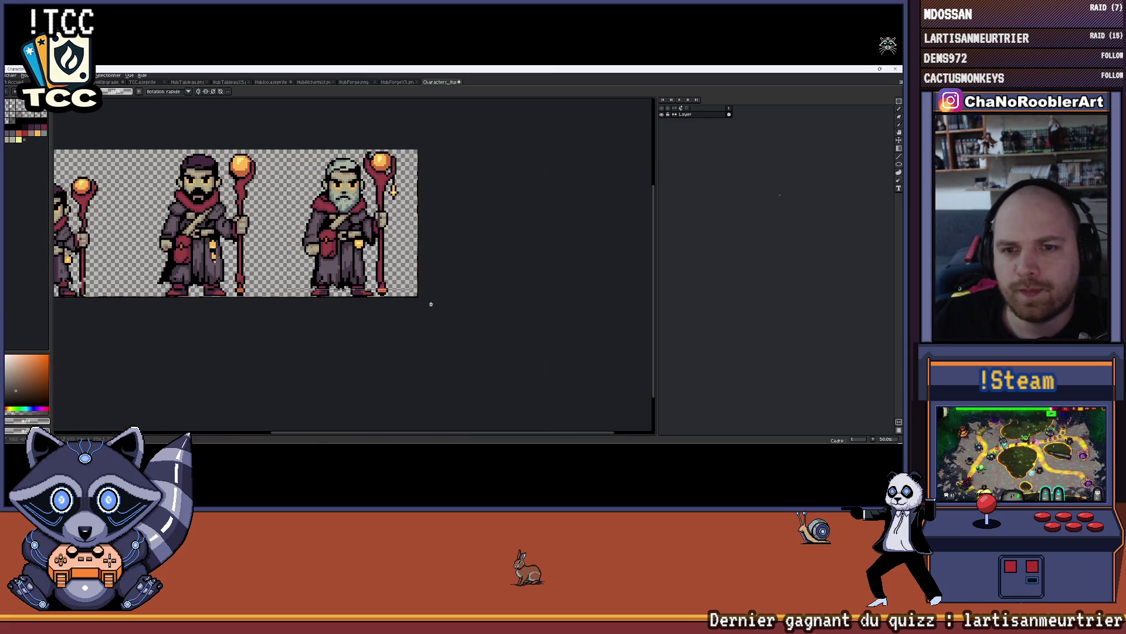
key(ctrl+Tab)
key(ctrl+Tab)
- Paste the old mage onto a new layer in TCC.aseprite and drag it to the centre
click(145, 84)
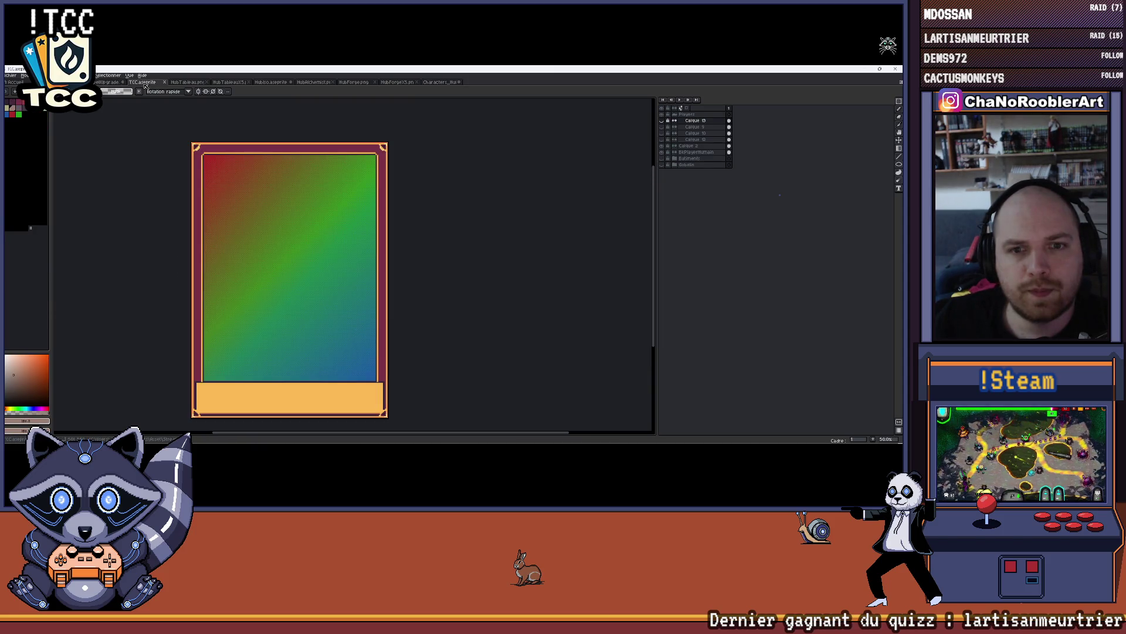
drag(289, 222, 291, 203)
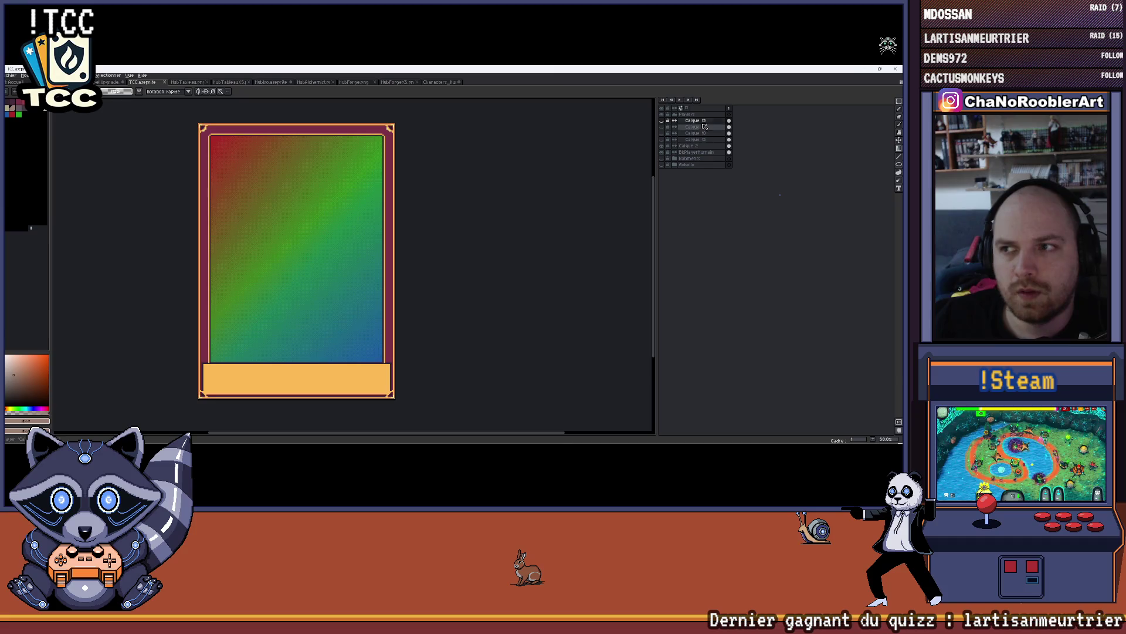
key(shift+n)
key(ctrl+v)
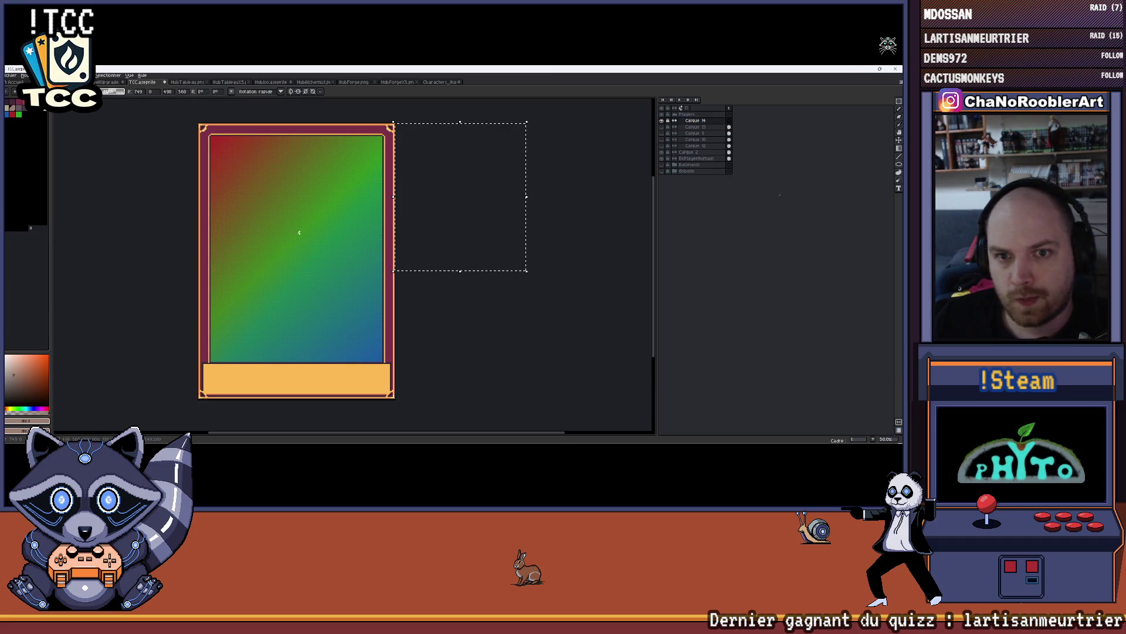
drag(327, 240, 285, 268)
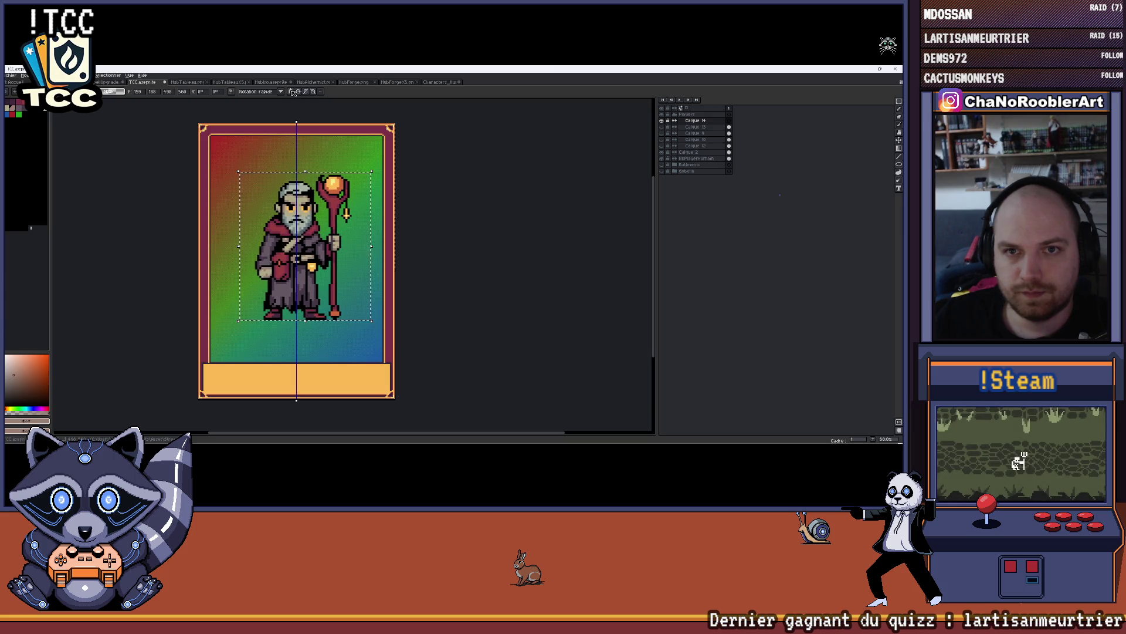
drag(333, 231, 332, 240)
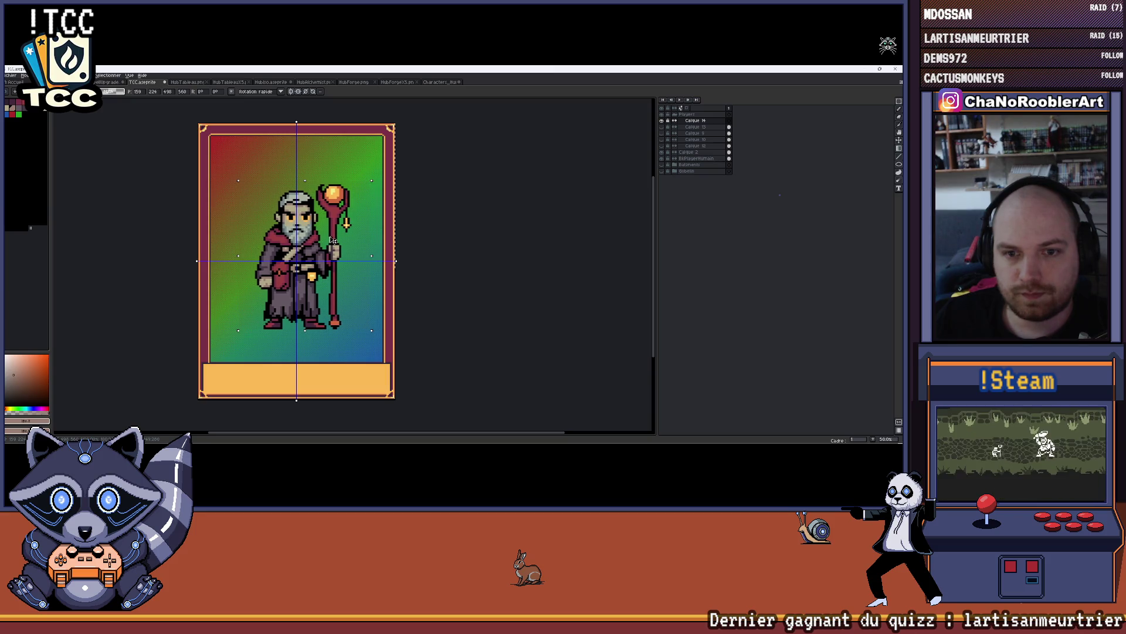
- Commit the old mage's position and leave only his layer, Calque 14, visible on the card
key(Return)
scroll(375, 225, down, 1)
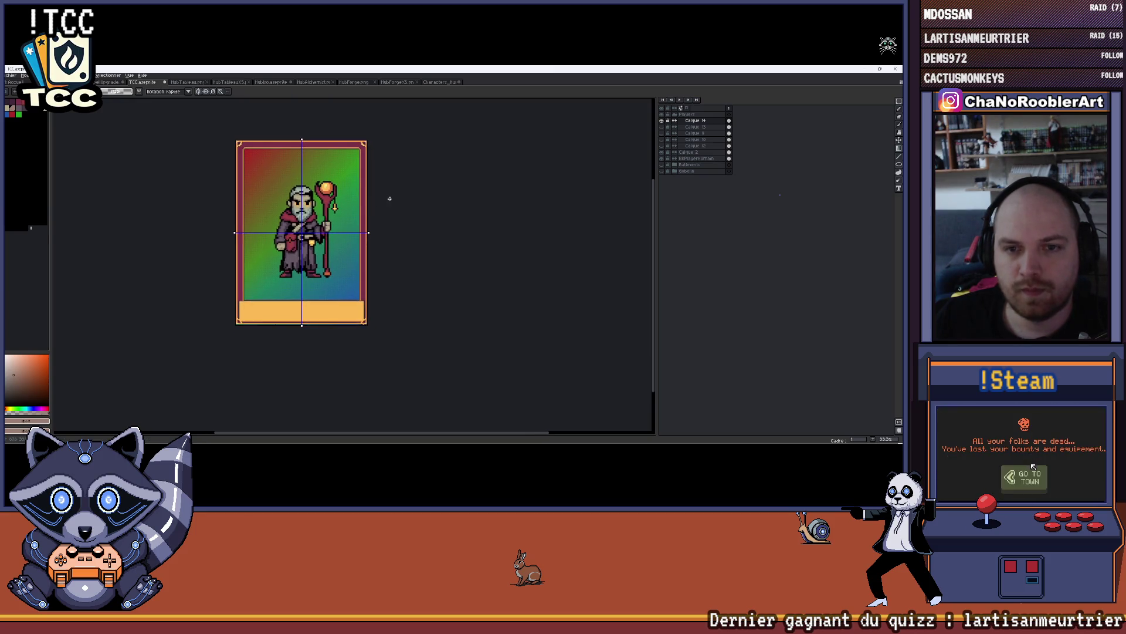
drag(663, 120, 662, 131)
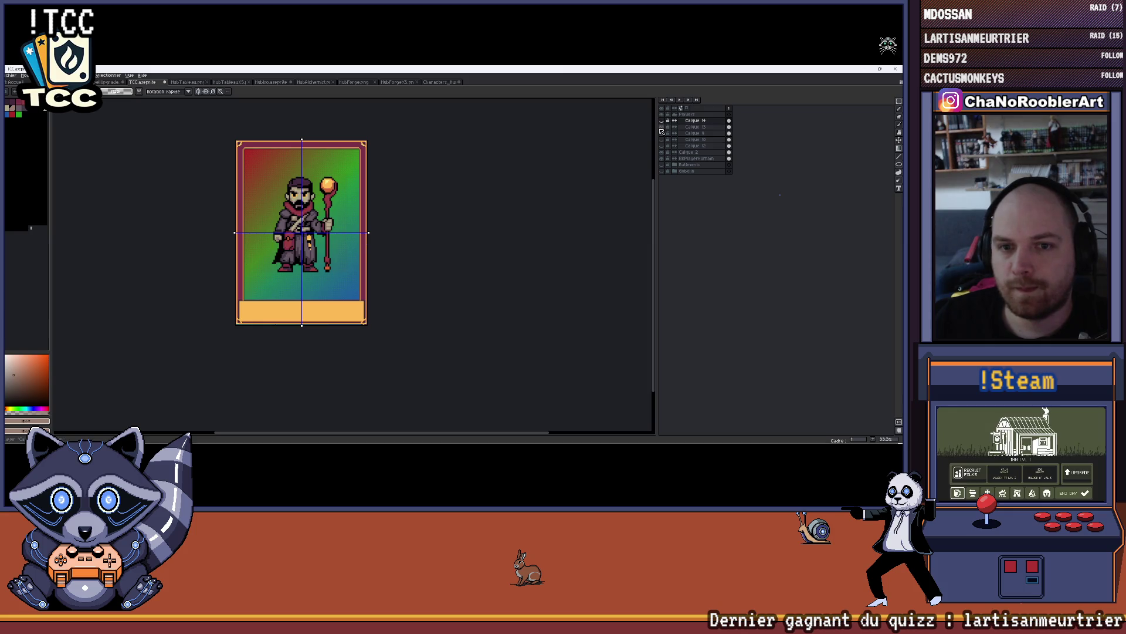
click(662, 133)
click(663, 134)
click(663, 134)
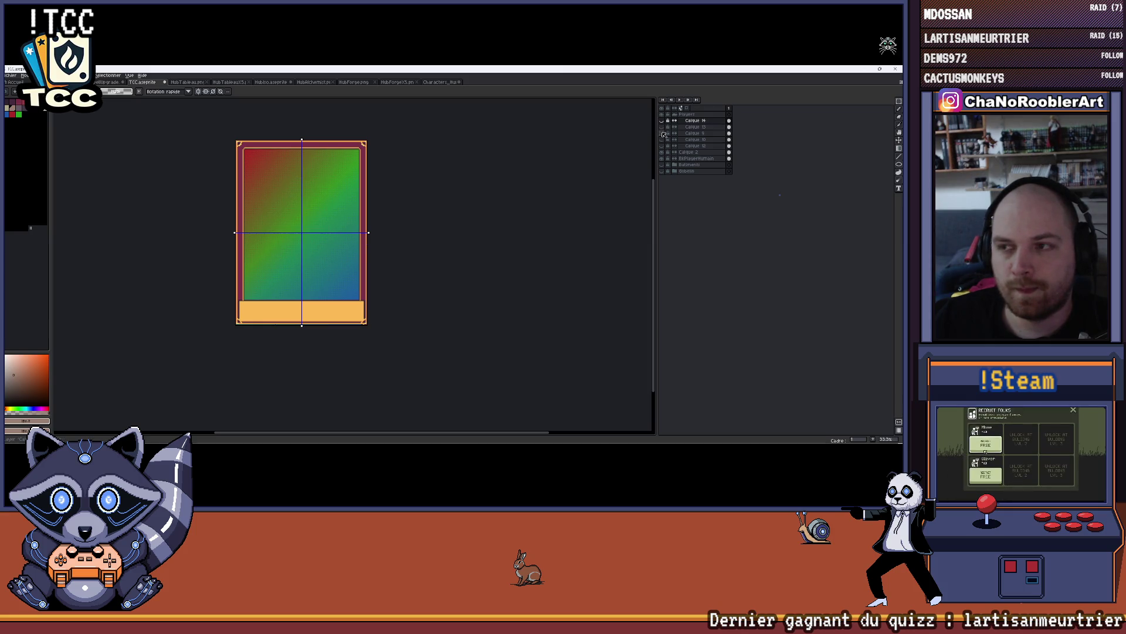
click(662, 120)
scroll(453, 189, up, 1)
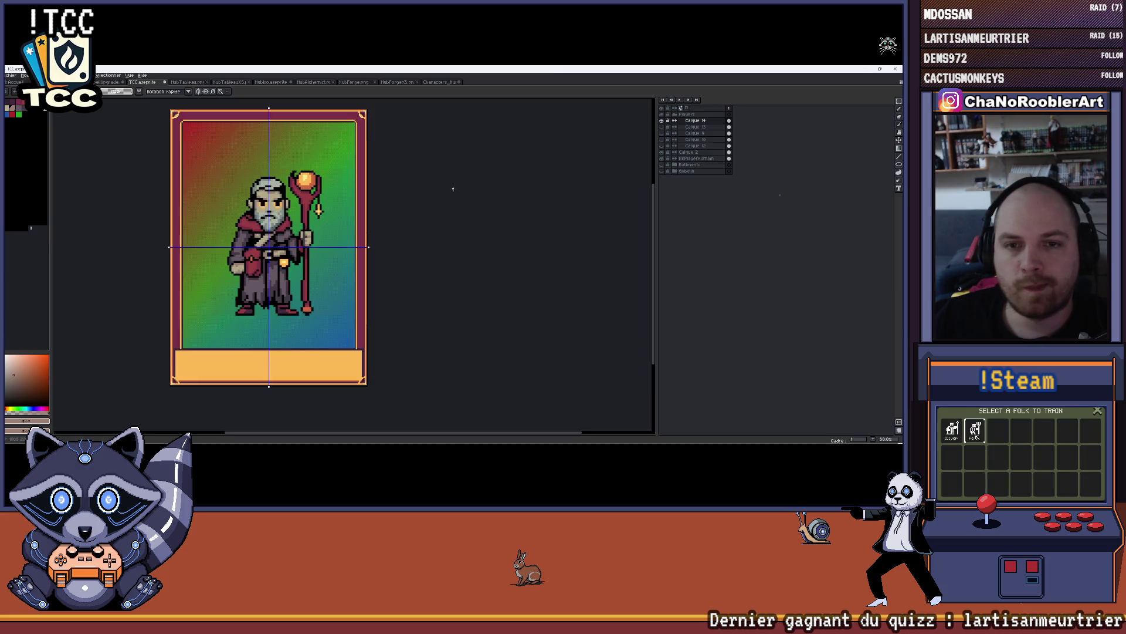
scroll(282, 141, down, 1)
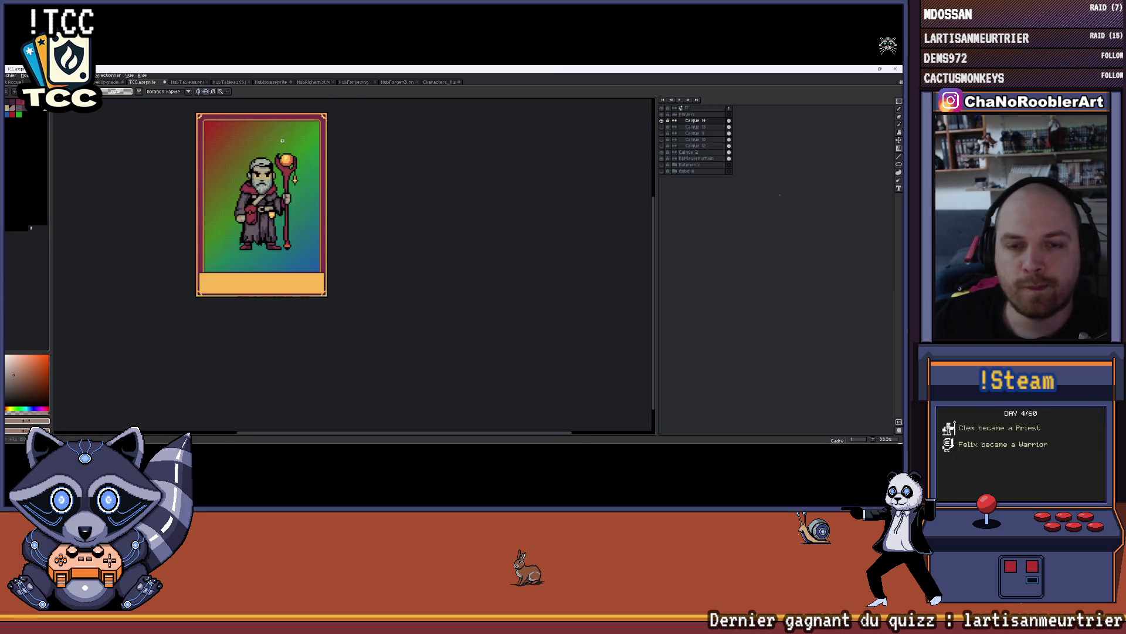
drag(282, 140, 319, 202)
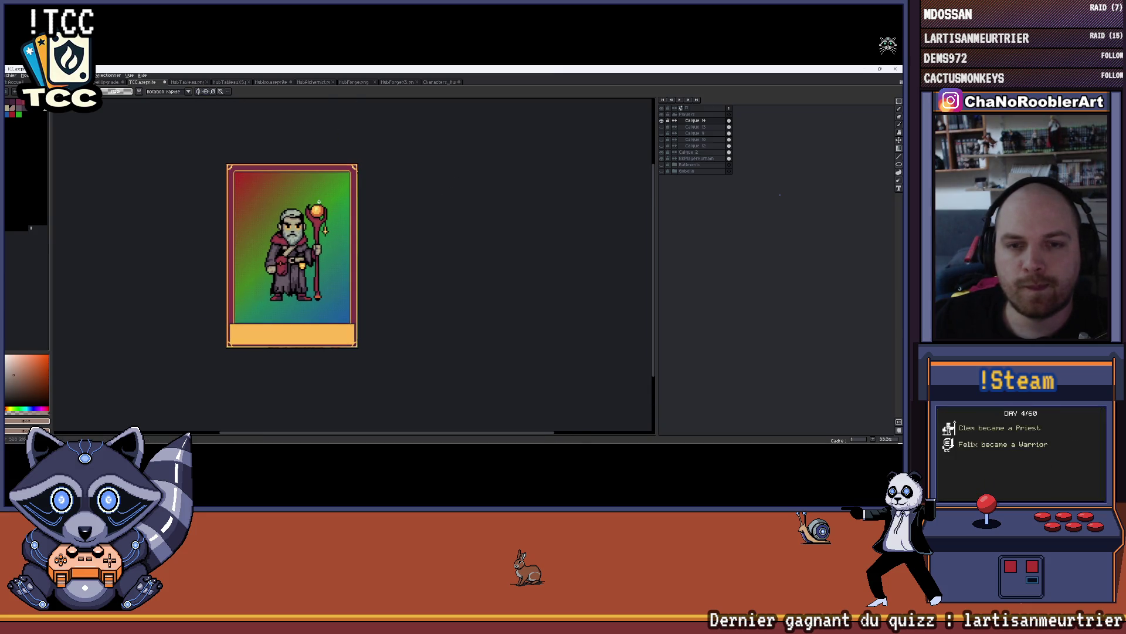
click(11, 75)
- Export the elder-mage card under a new TCC PNG file name
mouse_move(24, 141)
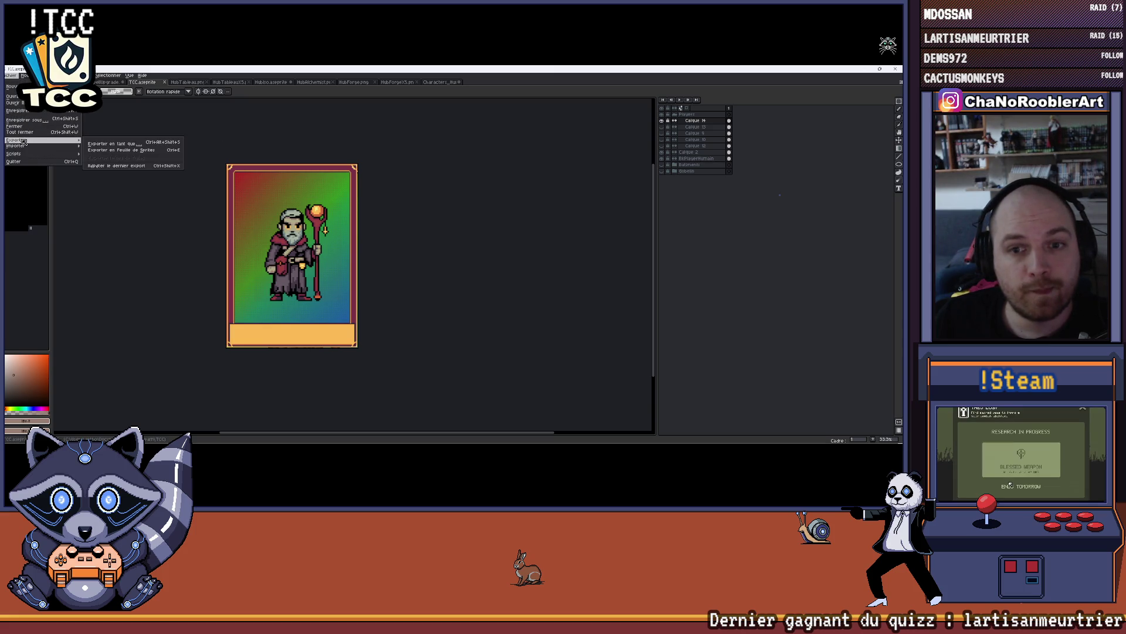
click(111, 144)
click(330, 165)
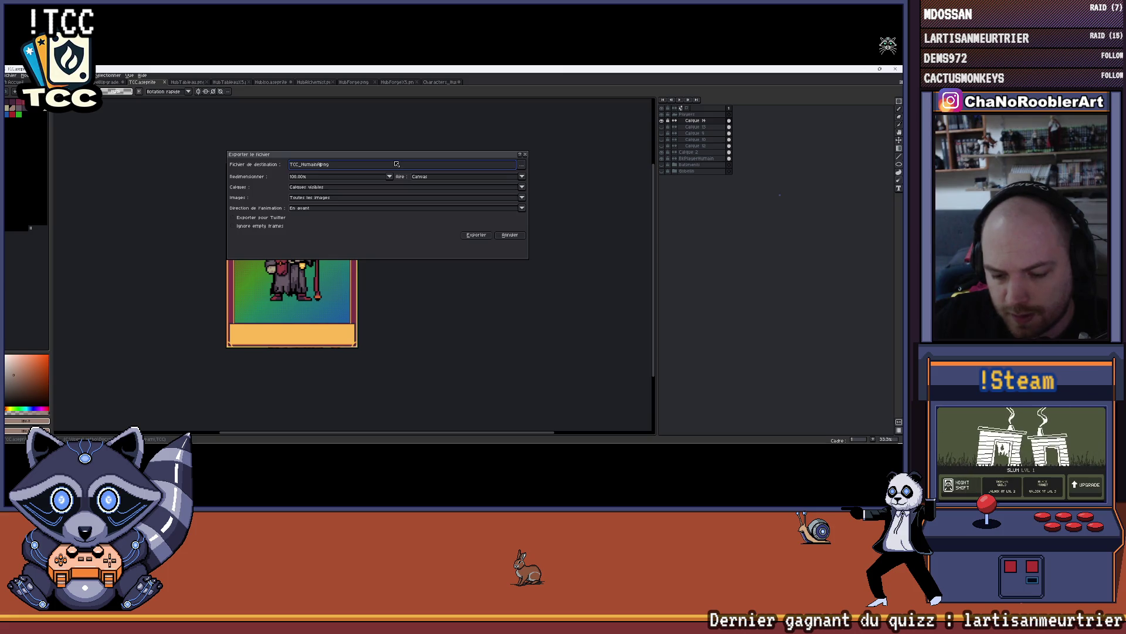
click(476, 235)
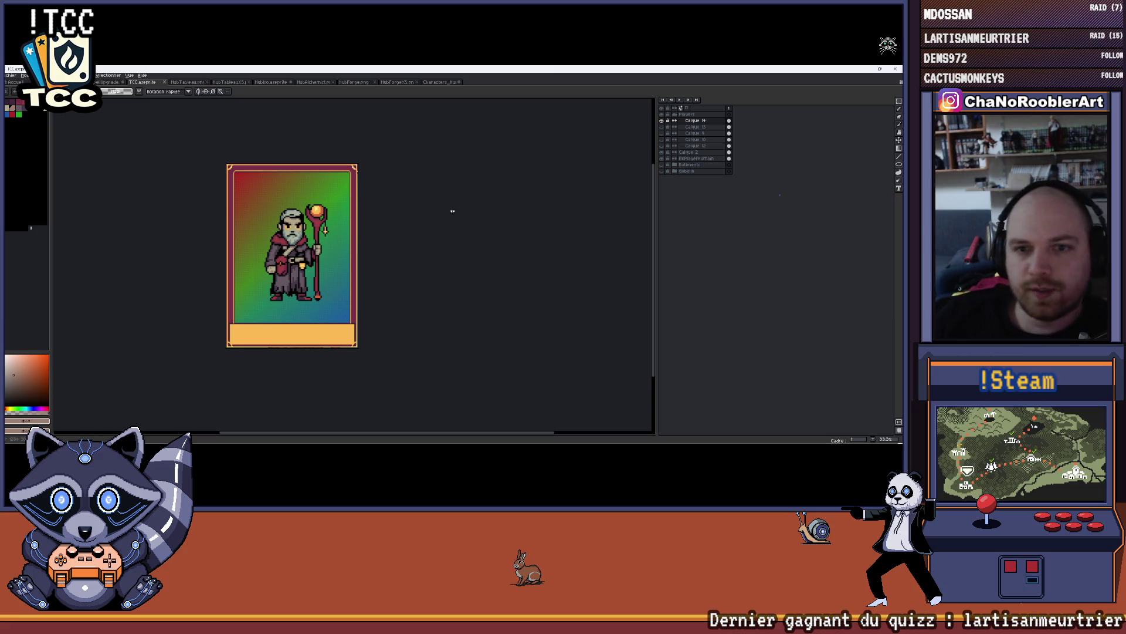
scroll(362, 209, up, 1)
scroll(334, 176, down, 1)
scroll(326, 167, up, 1)
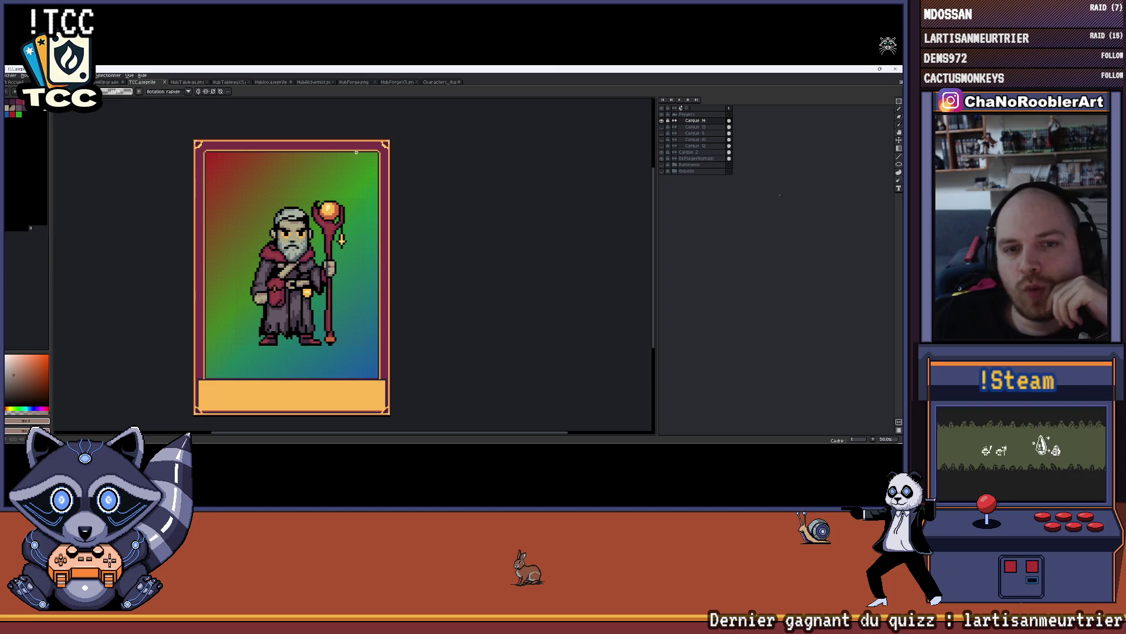
scroll(341, 235, up, 2)
scroll(352, 247, up, 1)
scroll(374, 269, down, 3)
scroll(374, 268, down, 2)
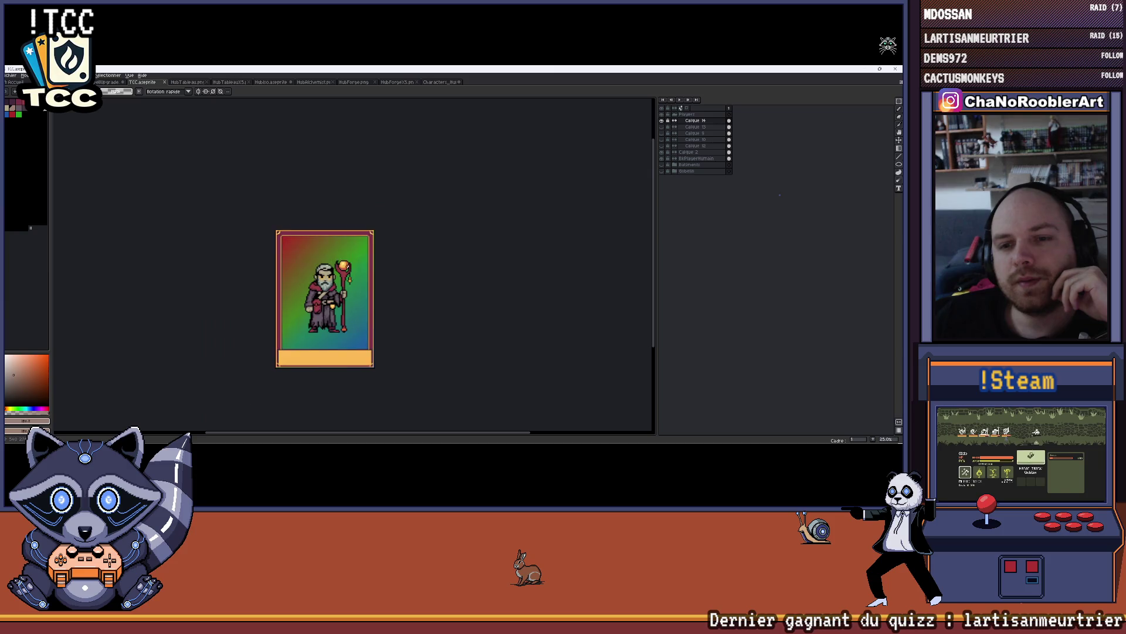
scroll(352, 252, up, 2)
mouse_move(332, 279)
mouse_down()
mouse_move(308, 214)
mouse_move(318, 215)
mouse_up()
scroll(269, 288, up, 5)
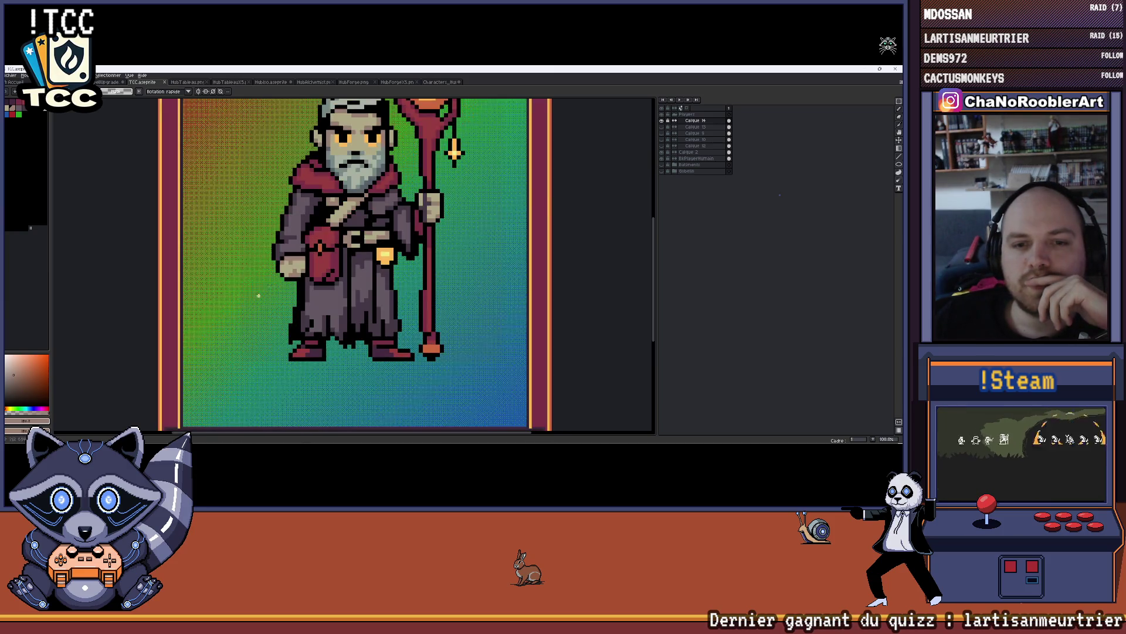
scroll(270, 362, up, 1)
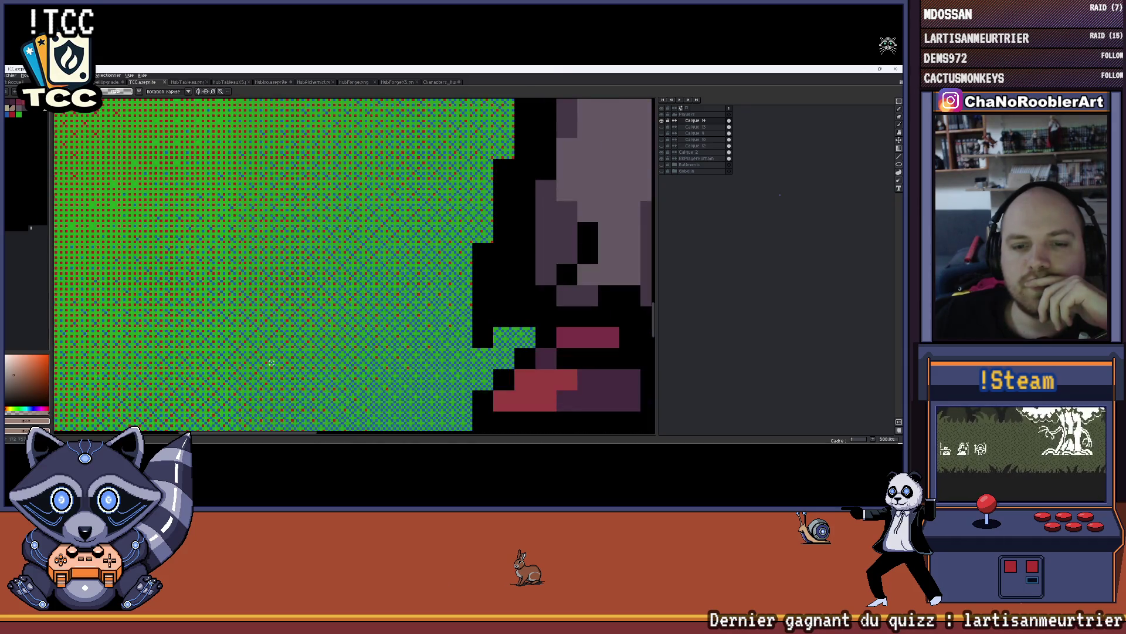
scroll(264, 360, down, 3)
scroll(254, 359, up, 3)
scroll(254, 358, down, 5)
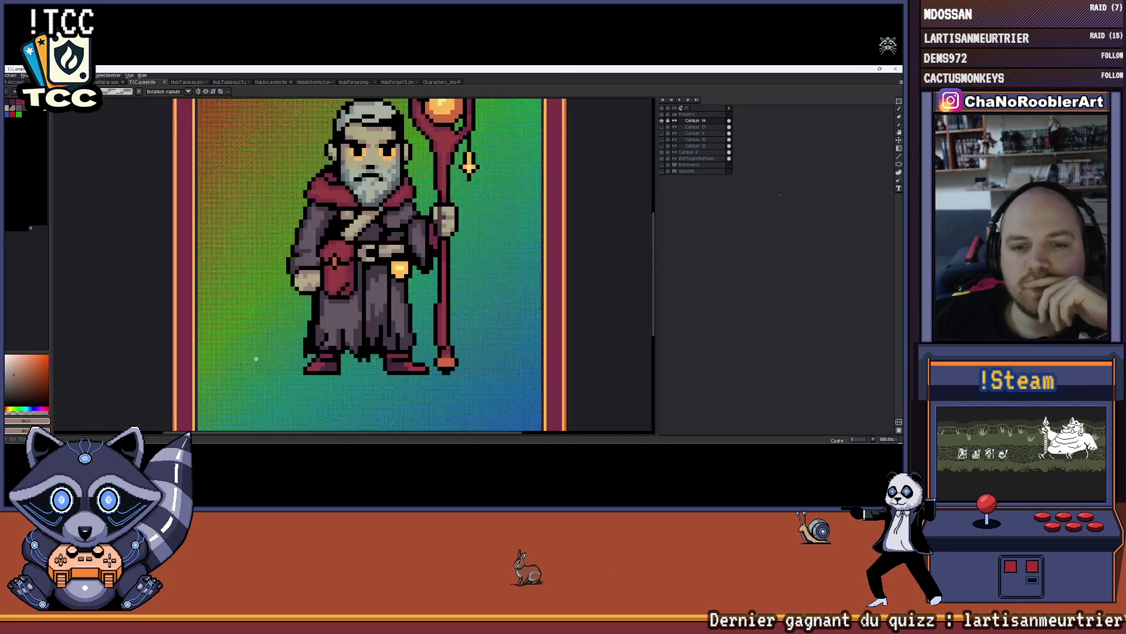
scroll(254, 376, up, 5)
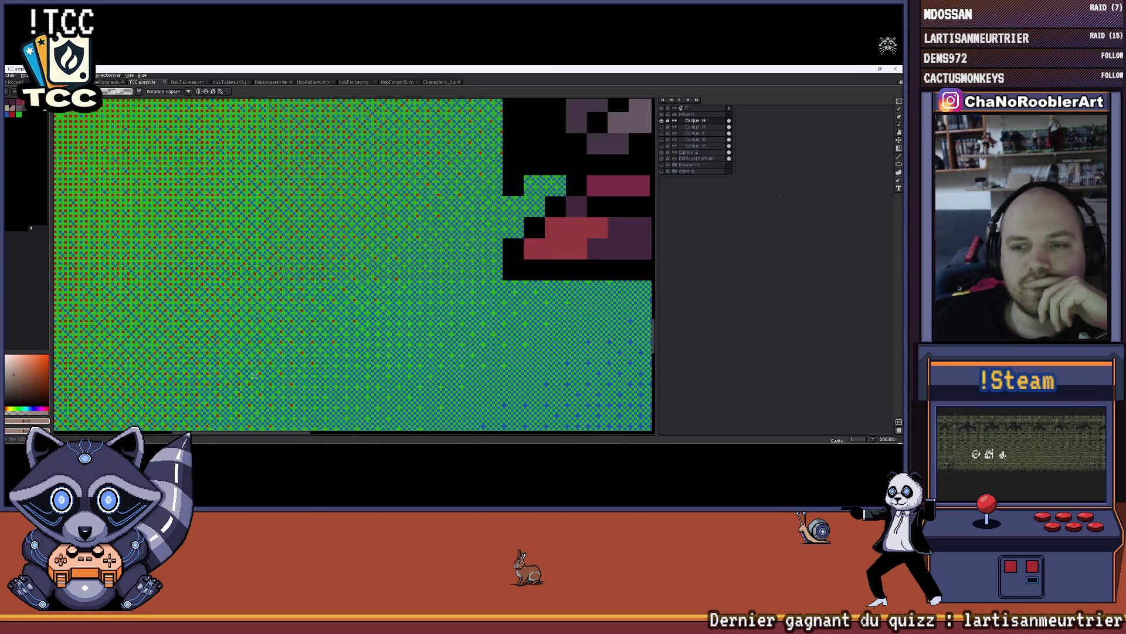
scroll(254, 375, down, 5)
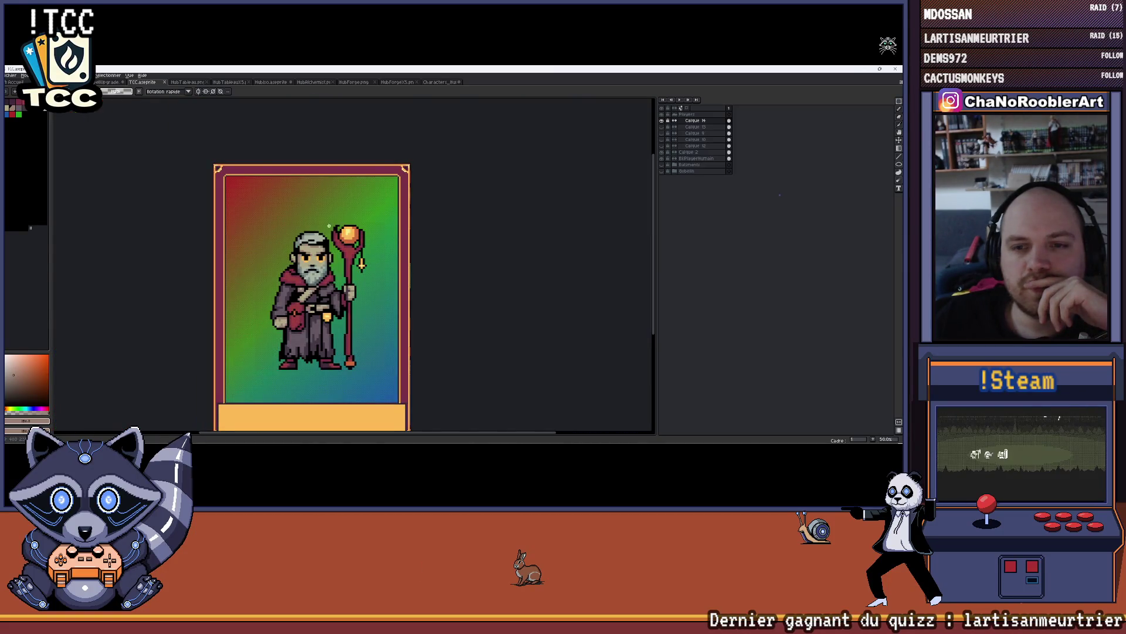
scroll(329, 226, down, 1)
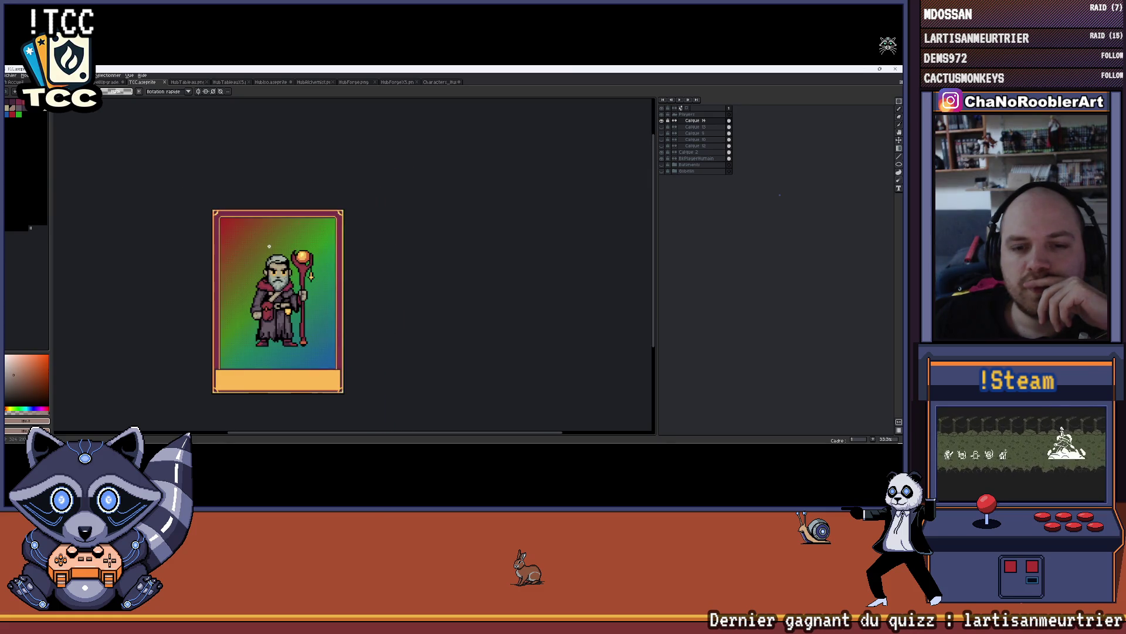
scroll(305, 256, up, 4)
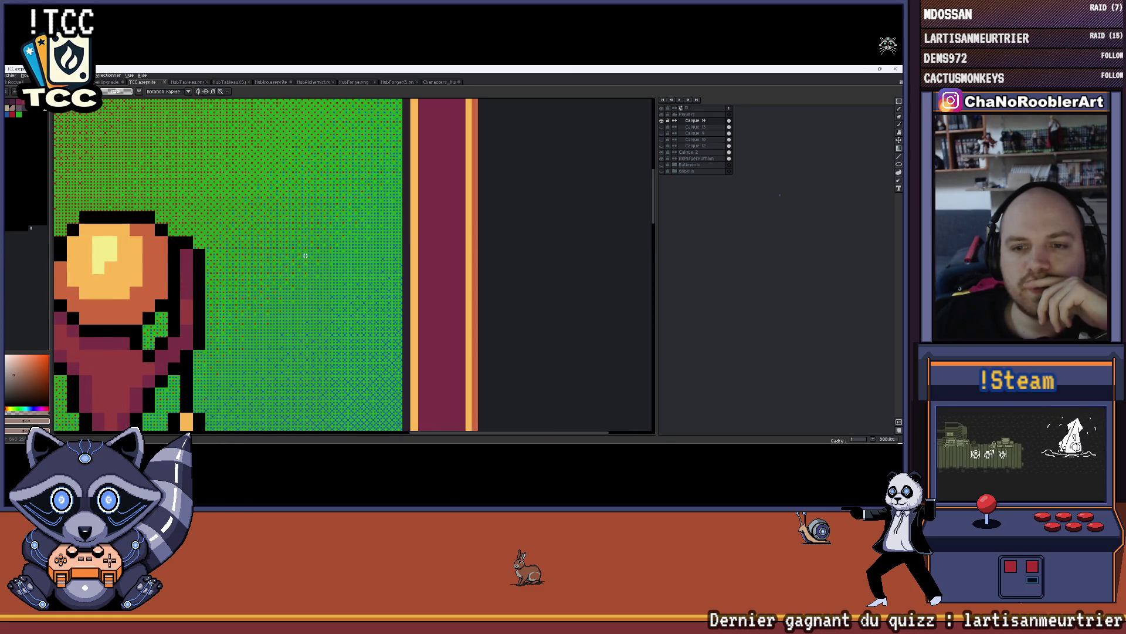
scroll(305, 256, down, 5)
scroll(249, 246, up, 2)
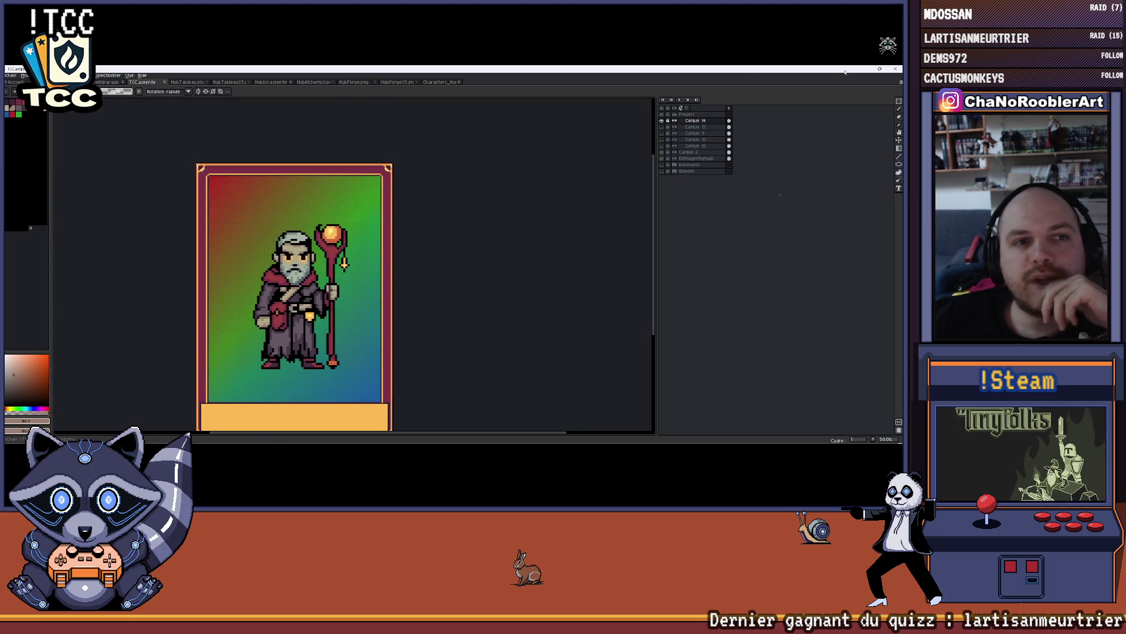
click(863, 68)
- Leave Aseprite for Chrome and open Configuration de l'album > Cartes > Cartes créateur
click(836, 70)
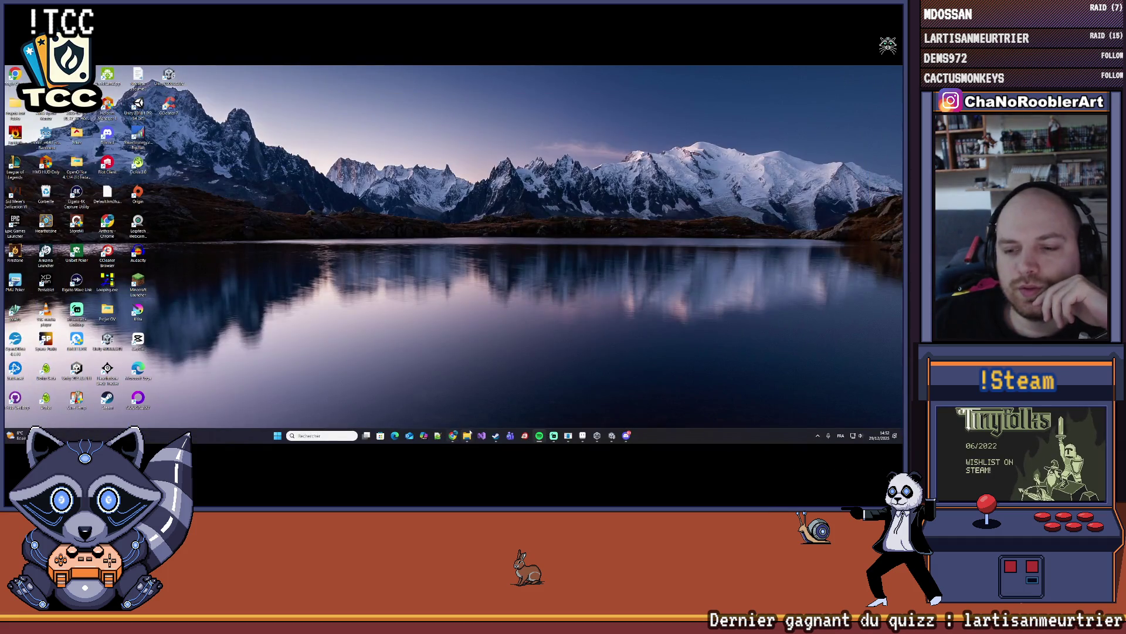
click(582, 437)
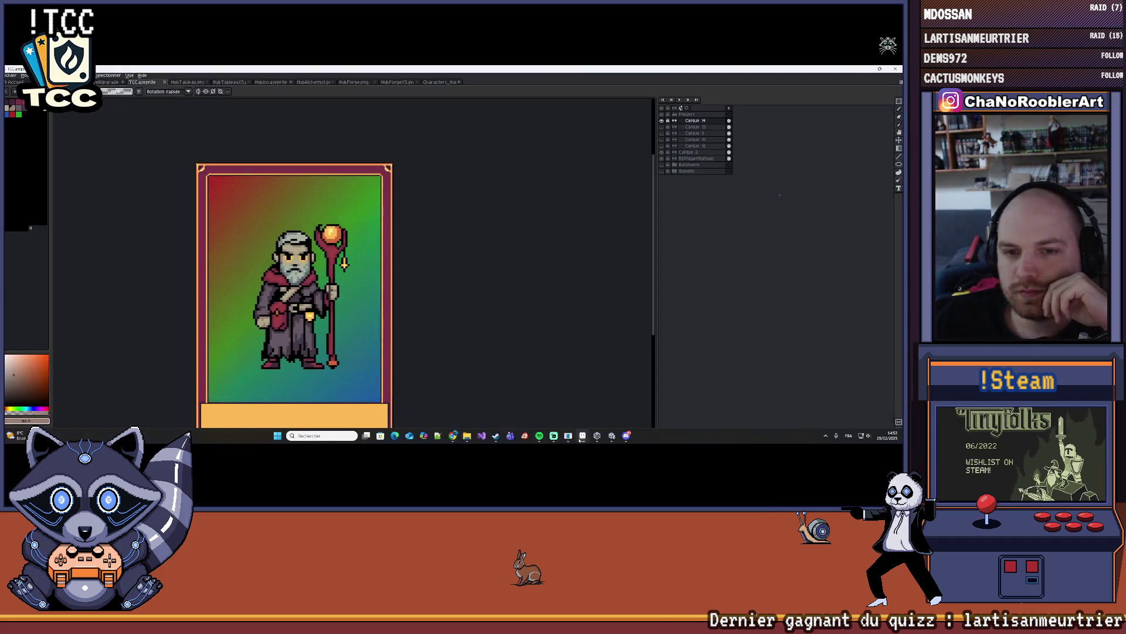
click(582, 437)
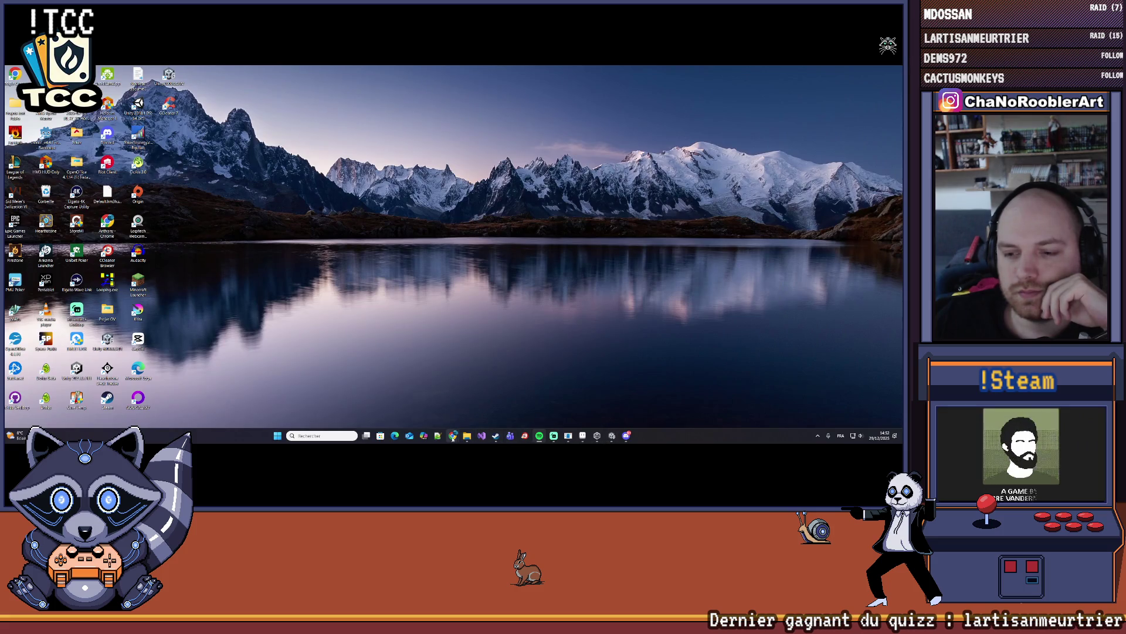
mouse_move(453, 438)
click(404, 399)
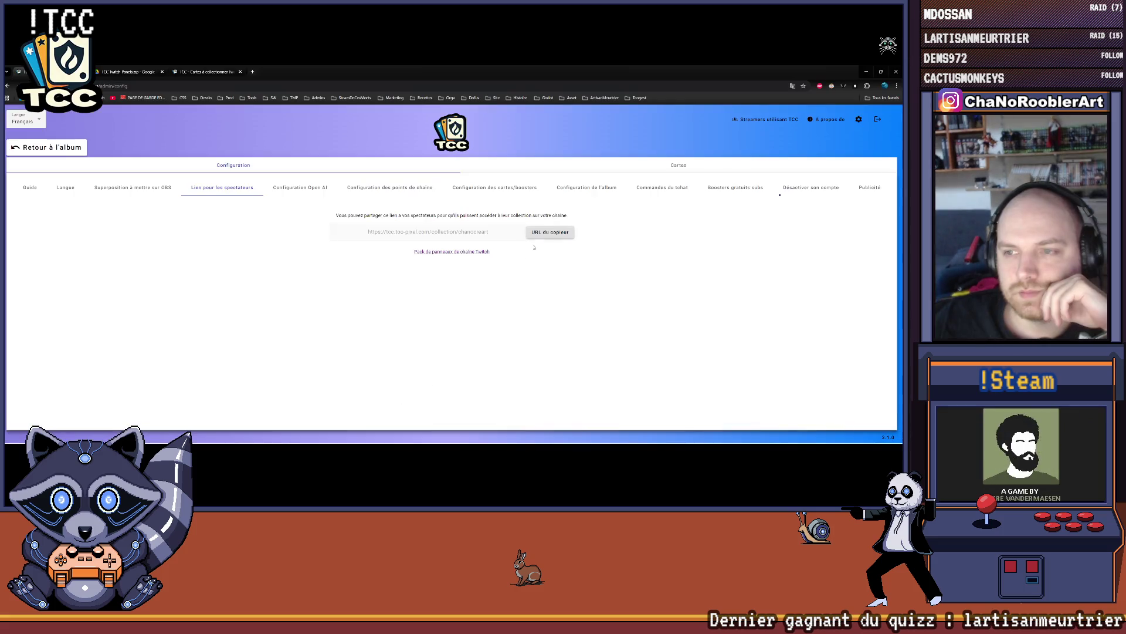
click(587, 187)
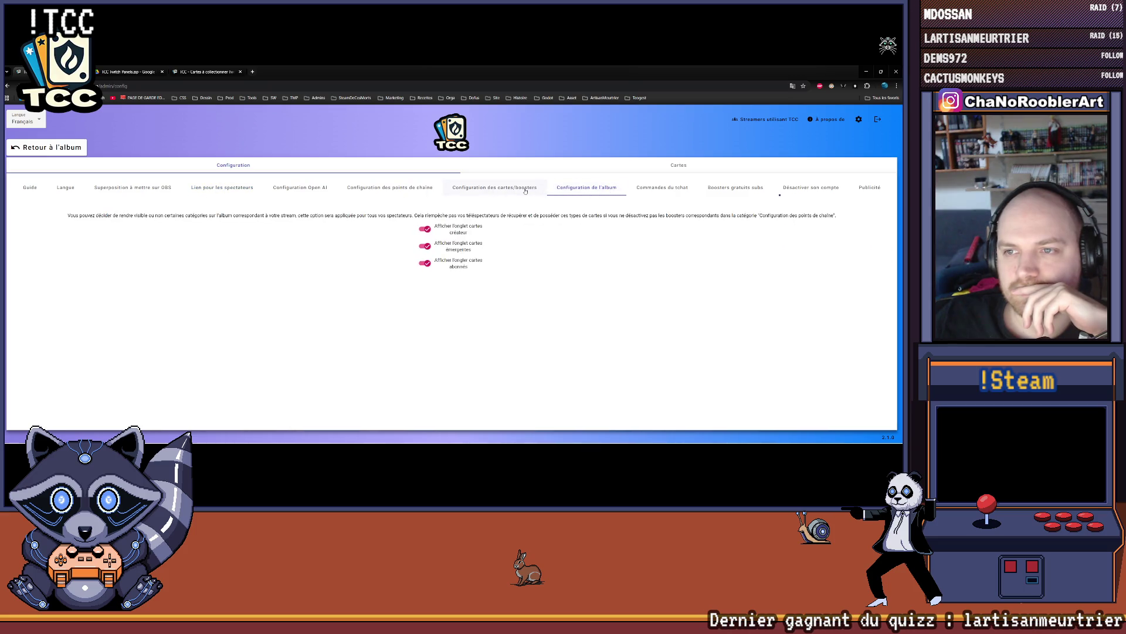
click(470, 167)
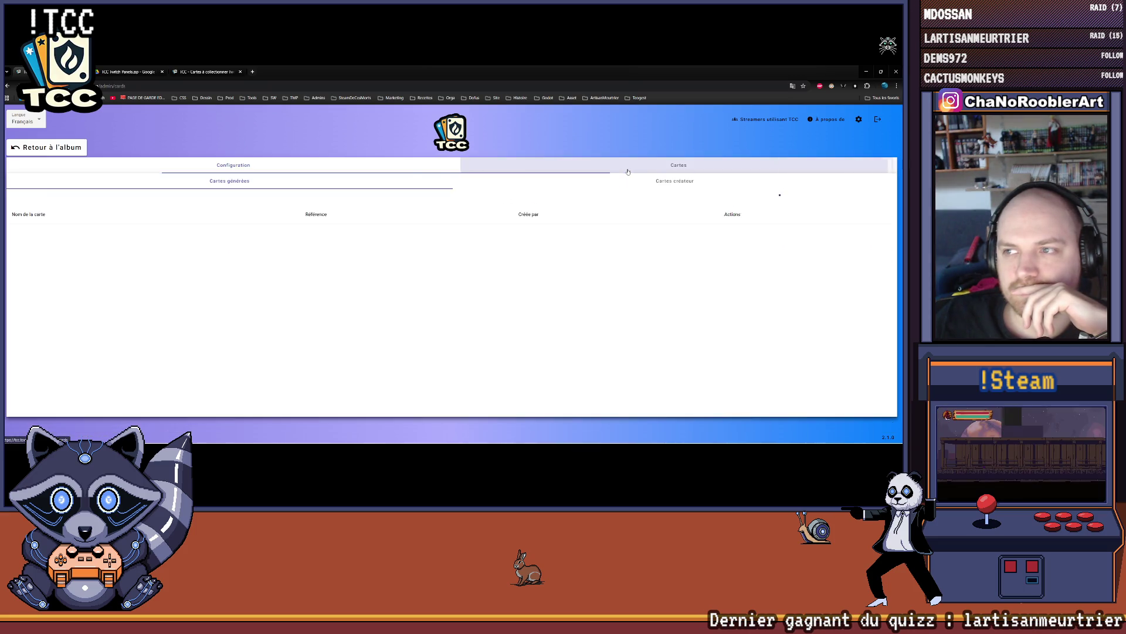
click(493, 182)
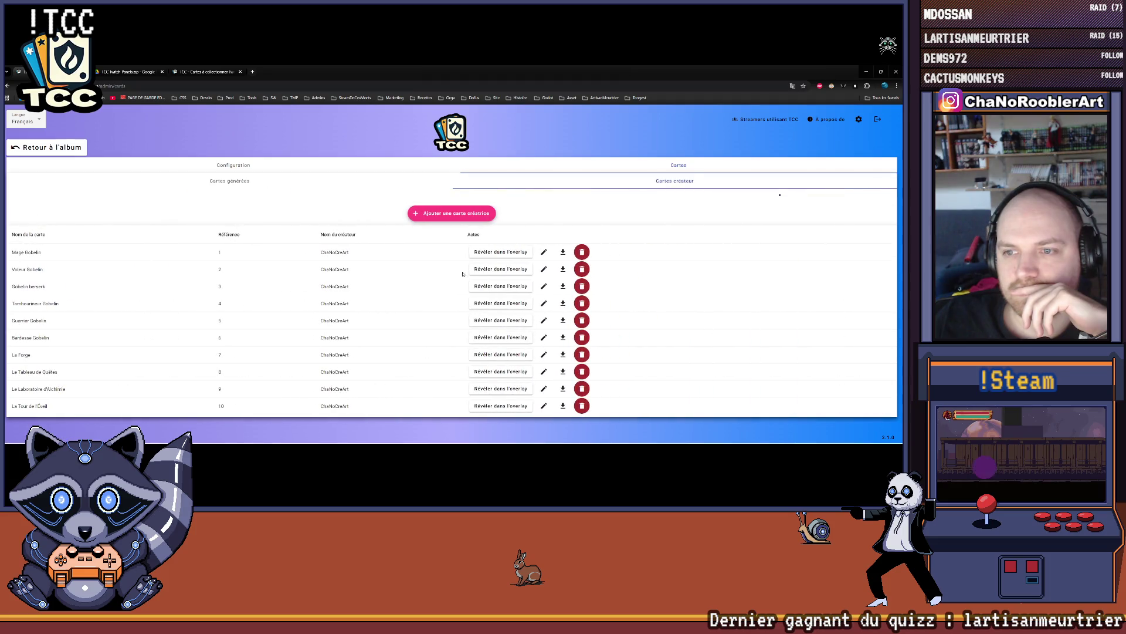
- Create the L'Humain creator card with the creator's name and TCC_Humain.png, and save it
click(452, 213)
text(L'Humain)
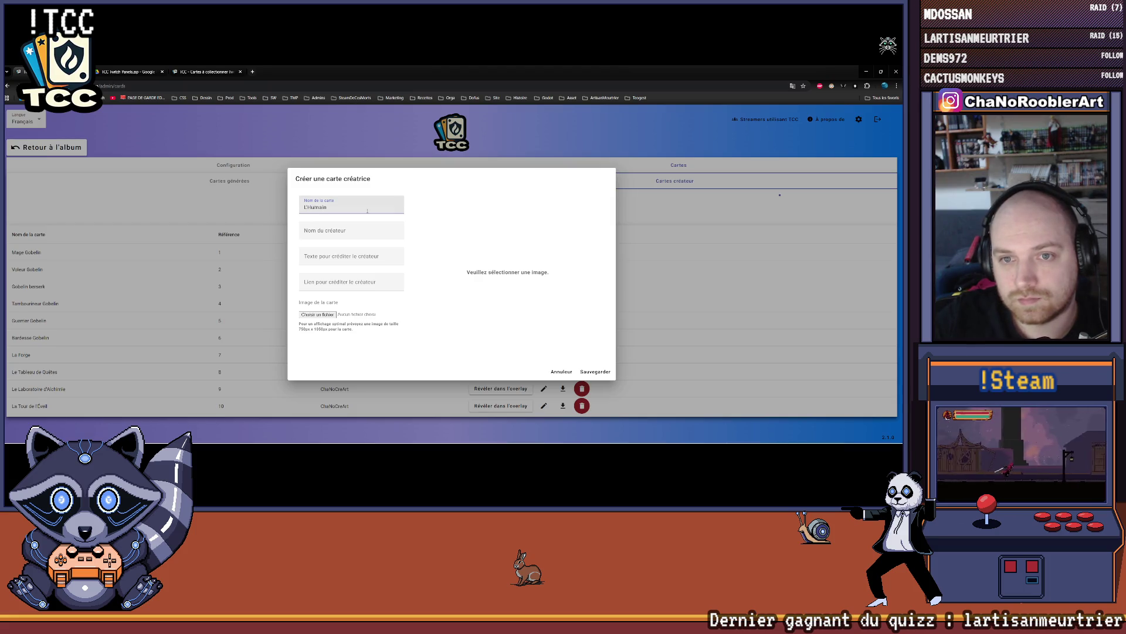
key(Tab)
text(aNoCreA)
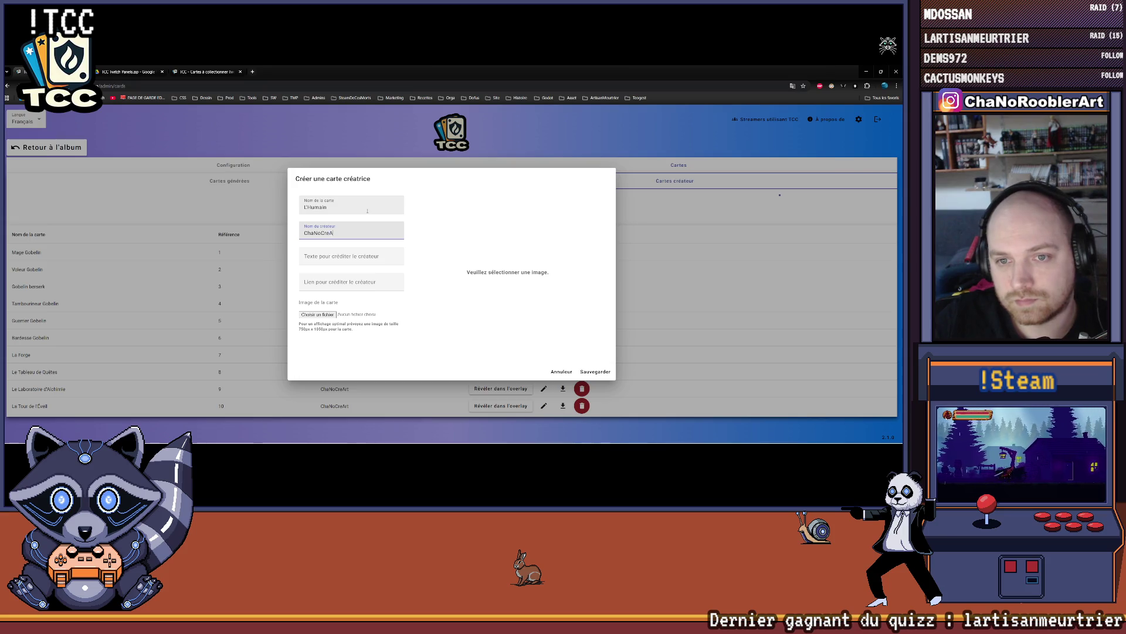
text(rt)
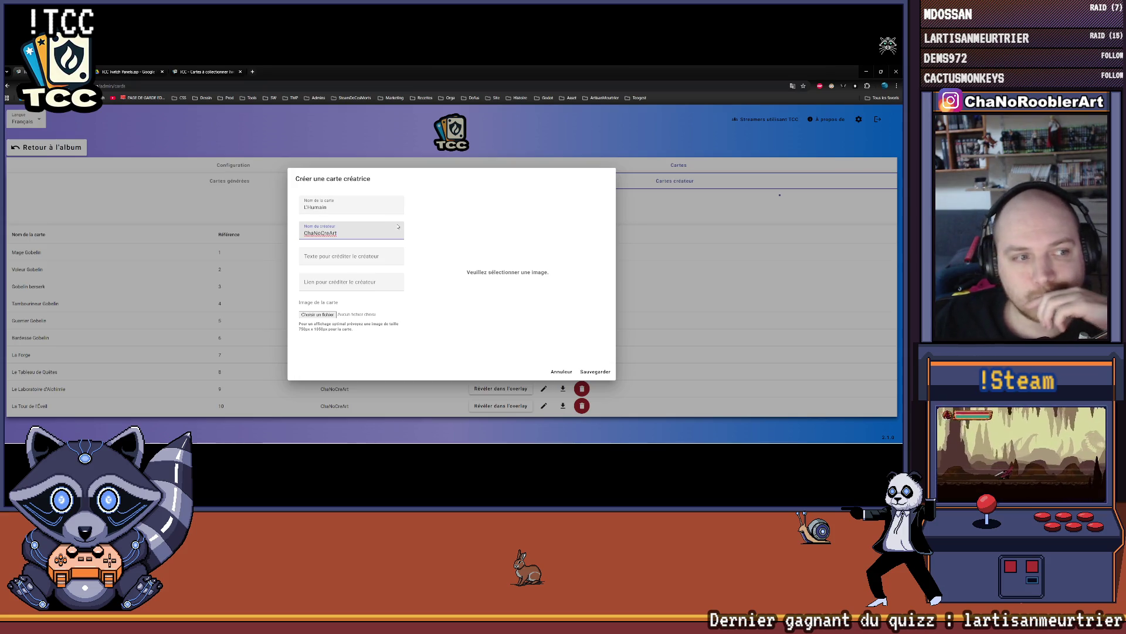
click(317, 314)
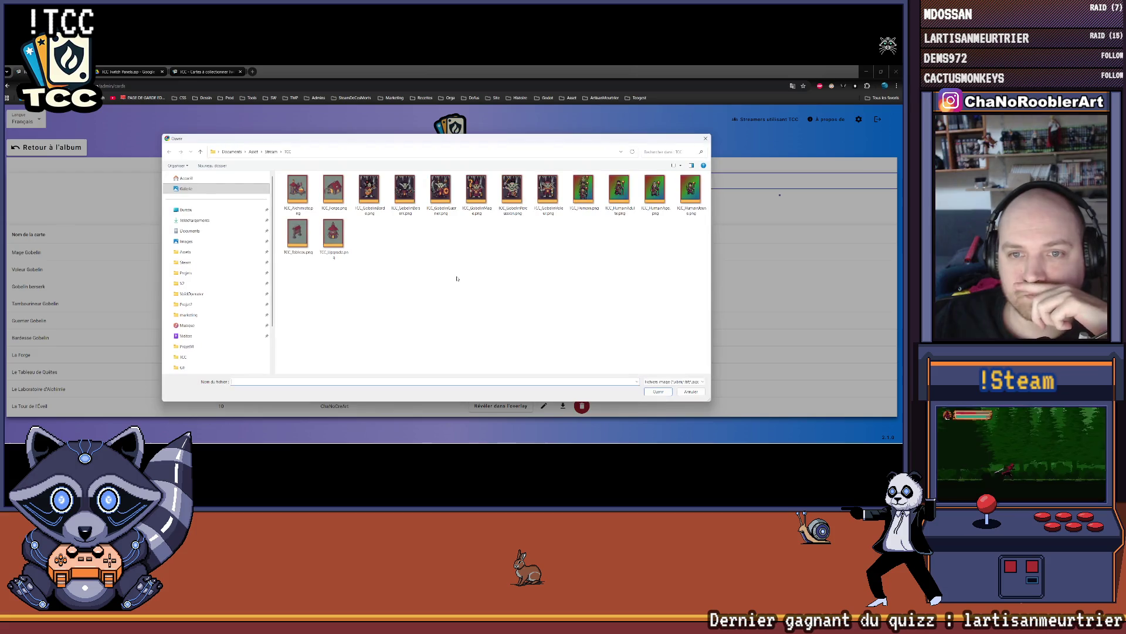
double_click(582, 187)
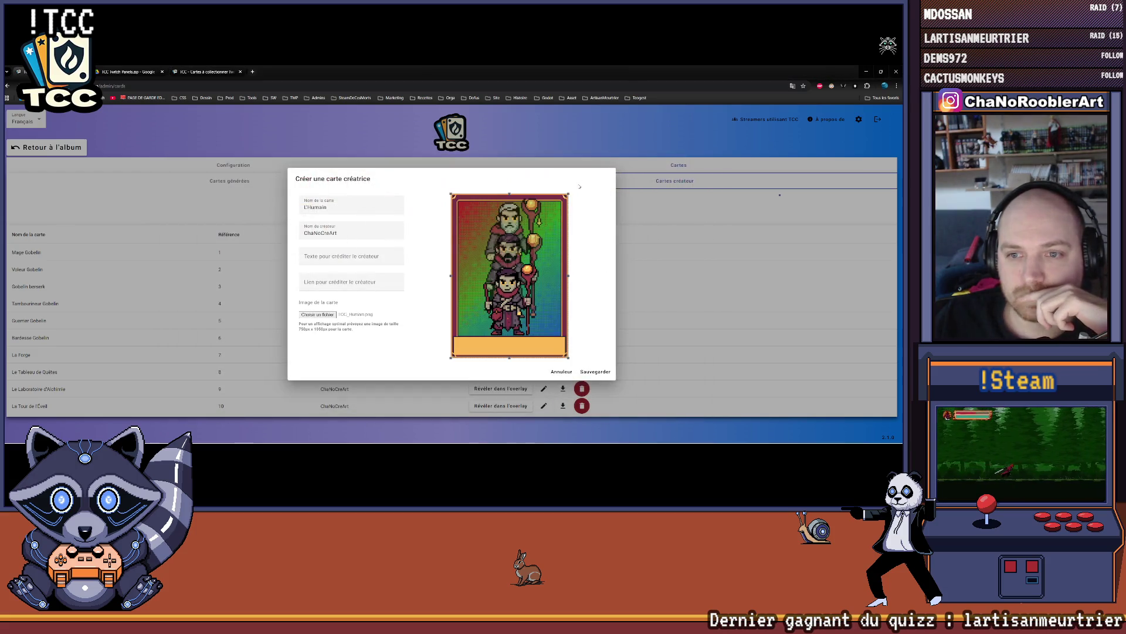
click(595, 372)
scroll(682, 325, down, 1)
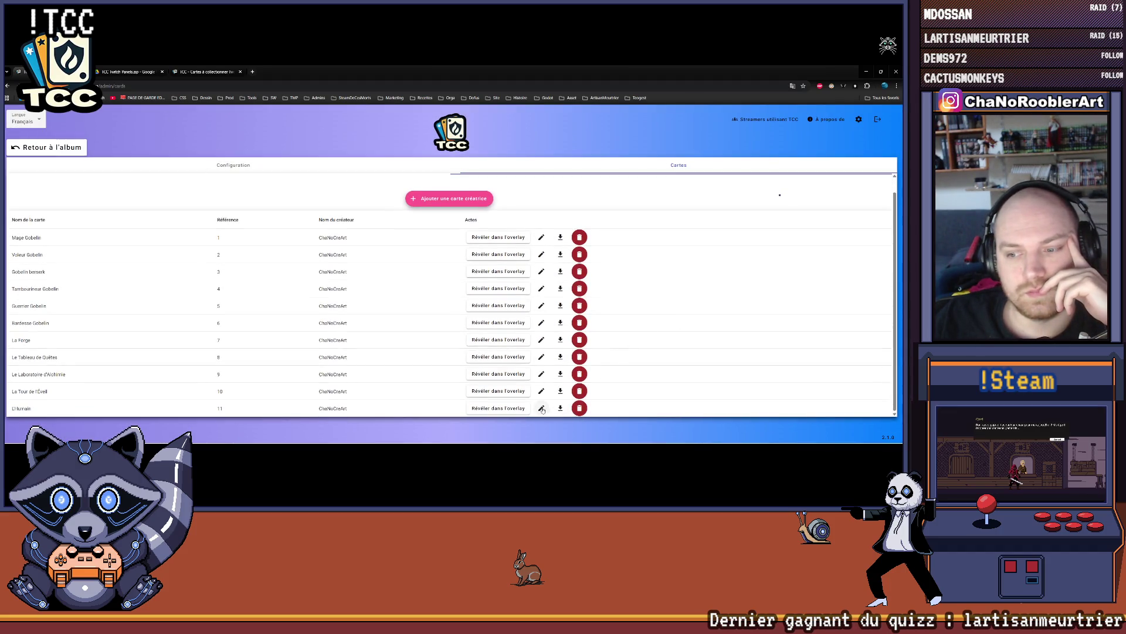
- Reveal L'Humain on the stream overlay and start a new creator card form
click(499, 408)
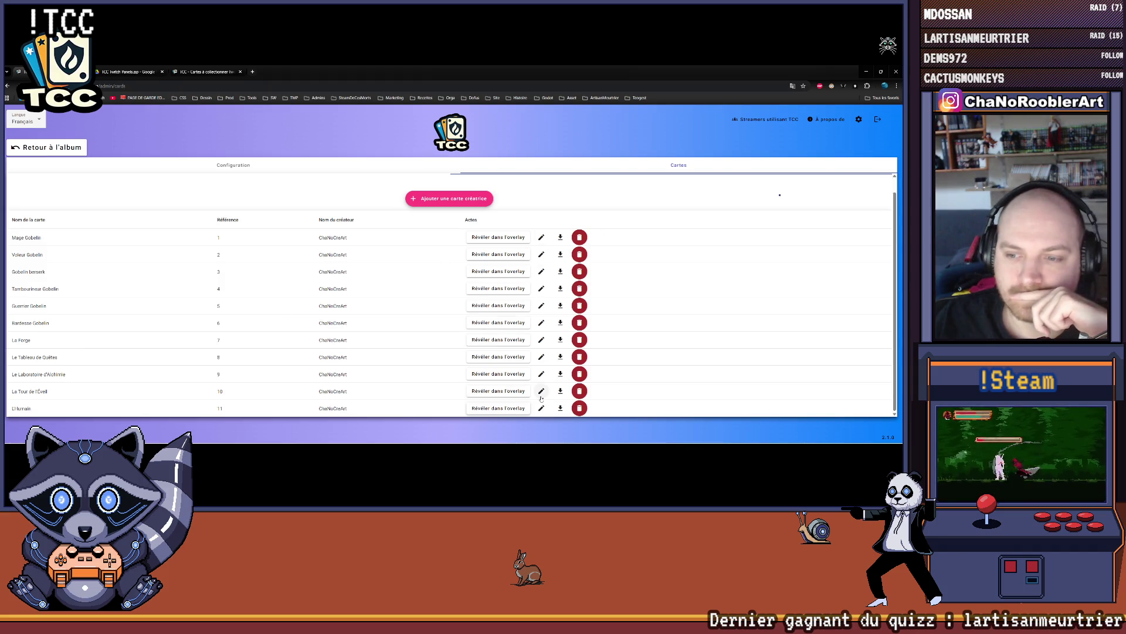
click(423, 203)
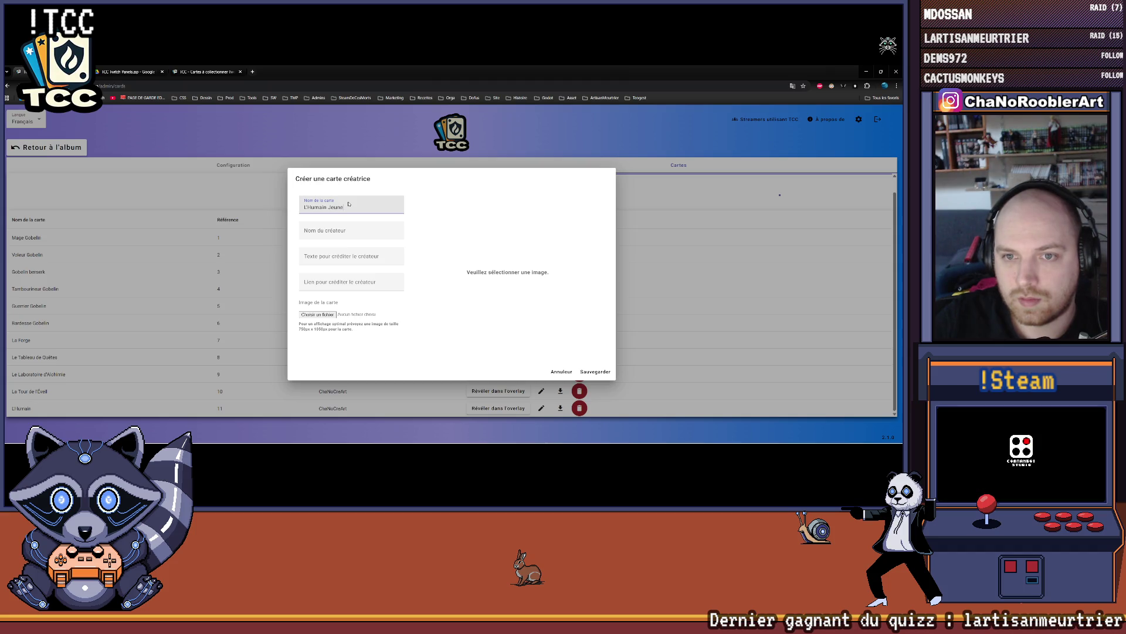
- Fill the creator name, attach TCC_HumainJeune.png and save L'Humain Jeune as card 12
key(Tab)
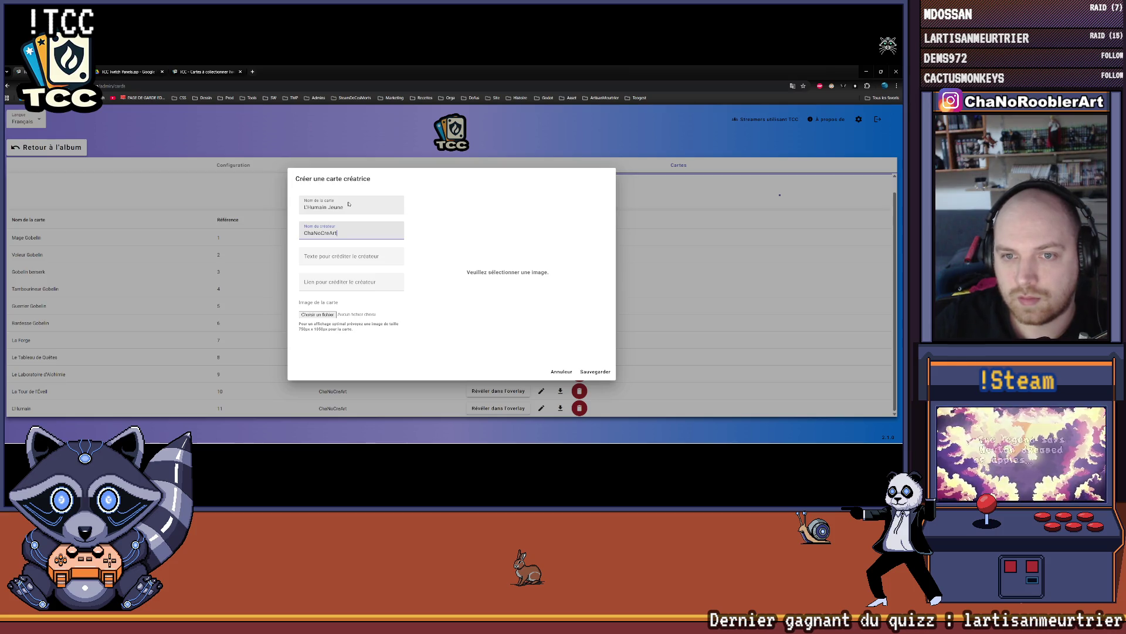
click(324, 288)
click(317, 315)
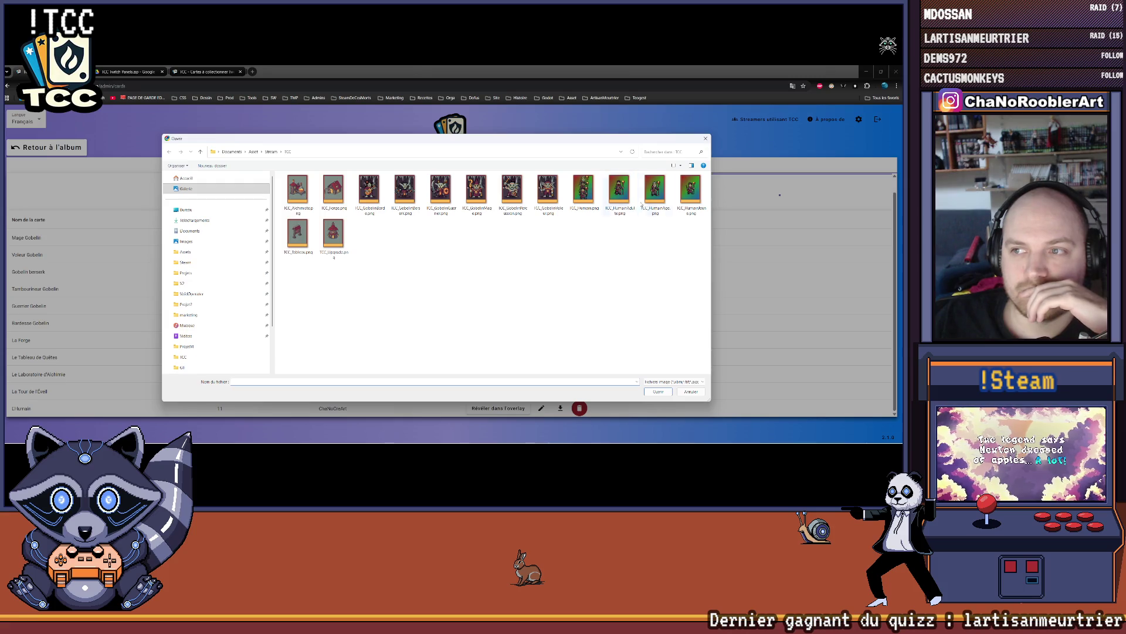
double_click(691, 189)
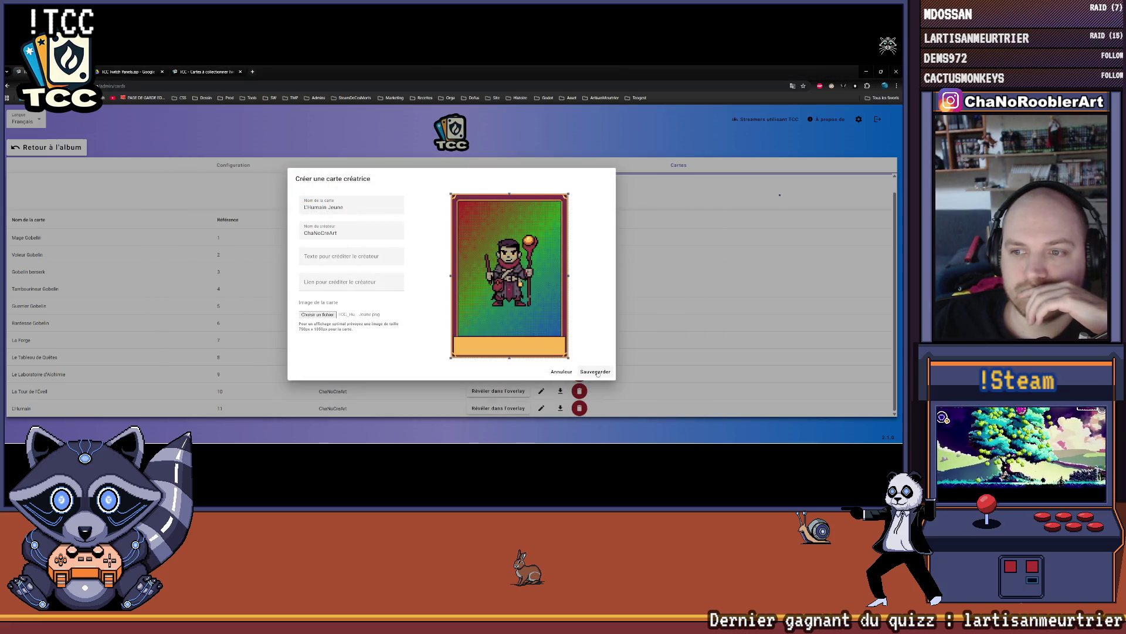
click(597, 371)
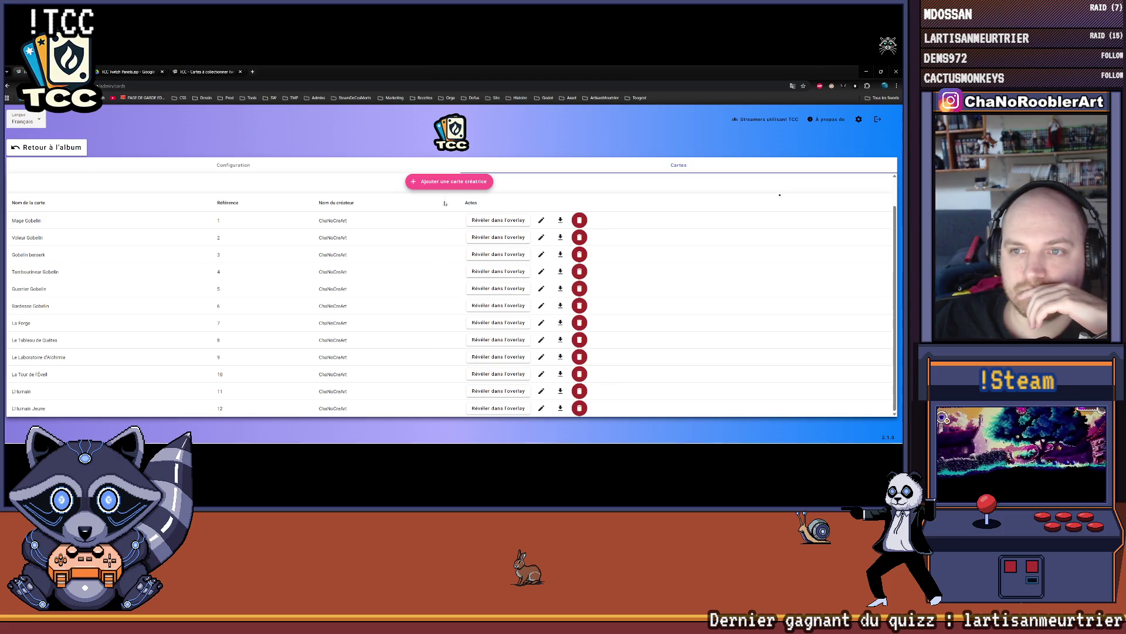
- Create L'Humain Adulte with the creator credit and TCC_HumainAdulte.png, saved as card 13
click(443, 183)
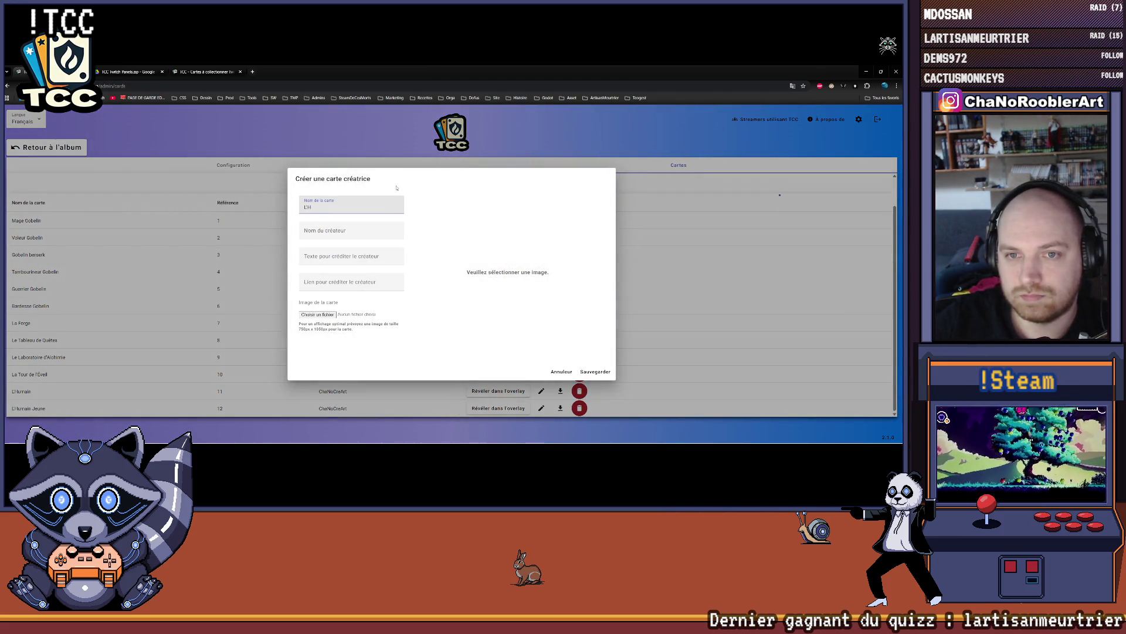
text(L'Humain Adu)
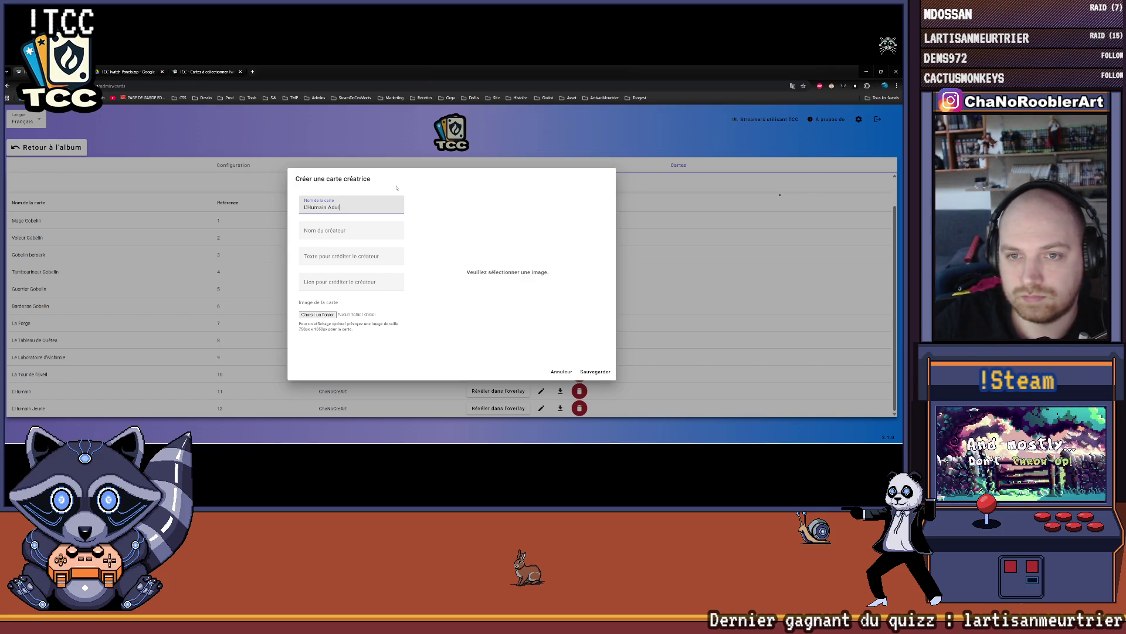
text(te)
key(Tab)
text(ChaNoCroArt)
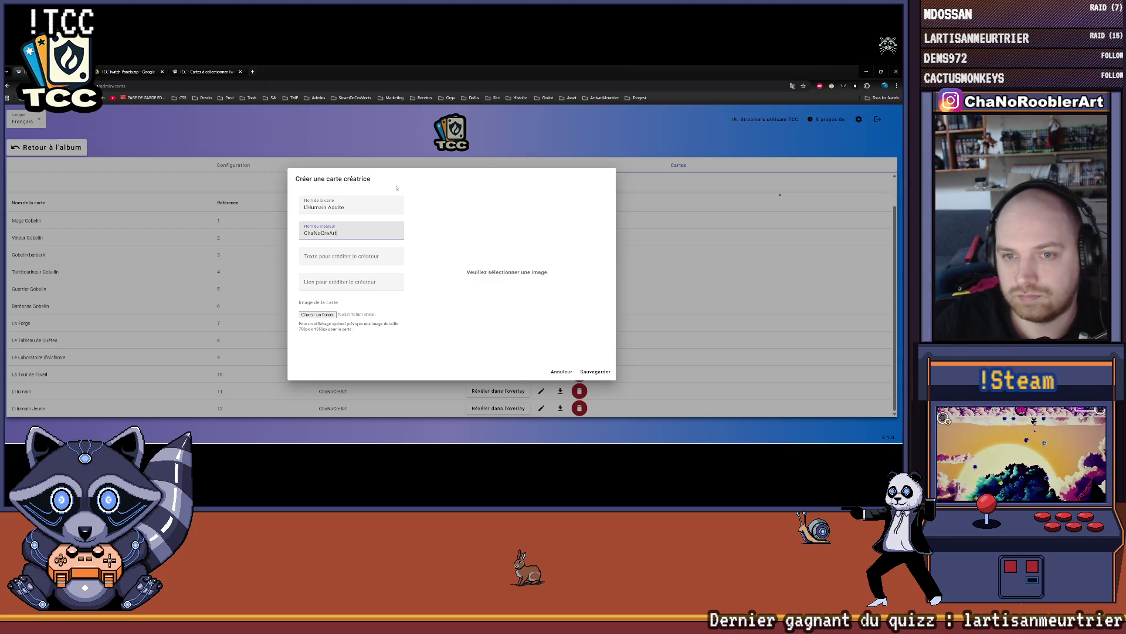
key(Tab)
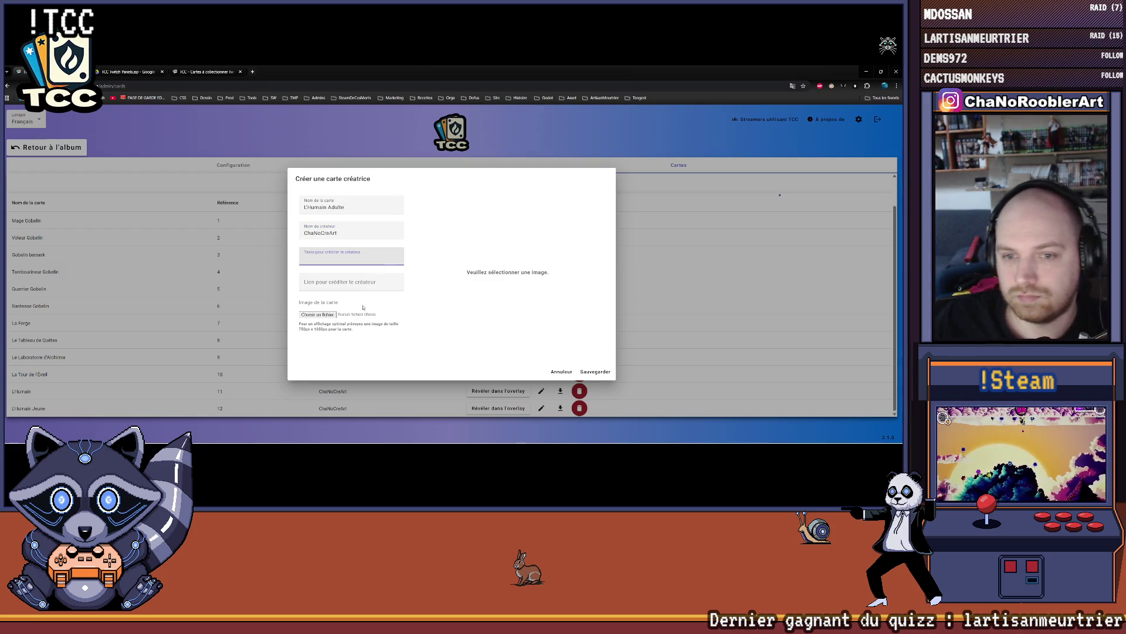
click(318, 314)
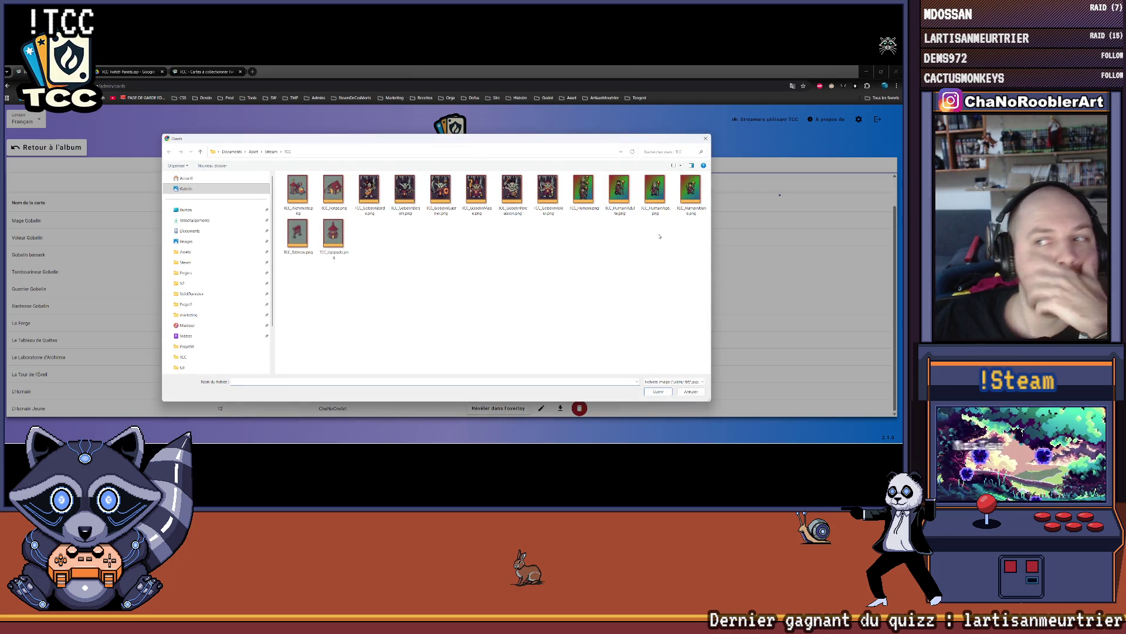
double_click(619, 191)
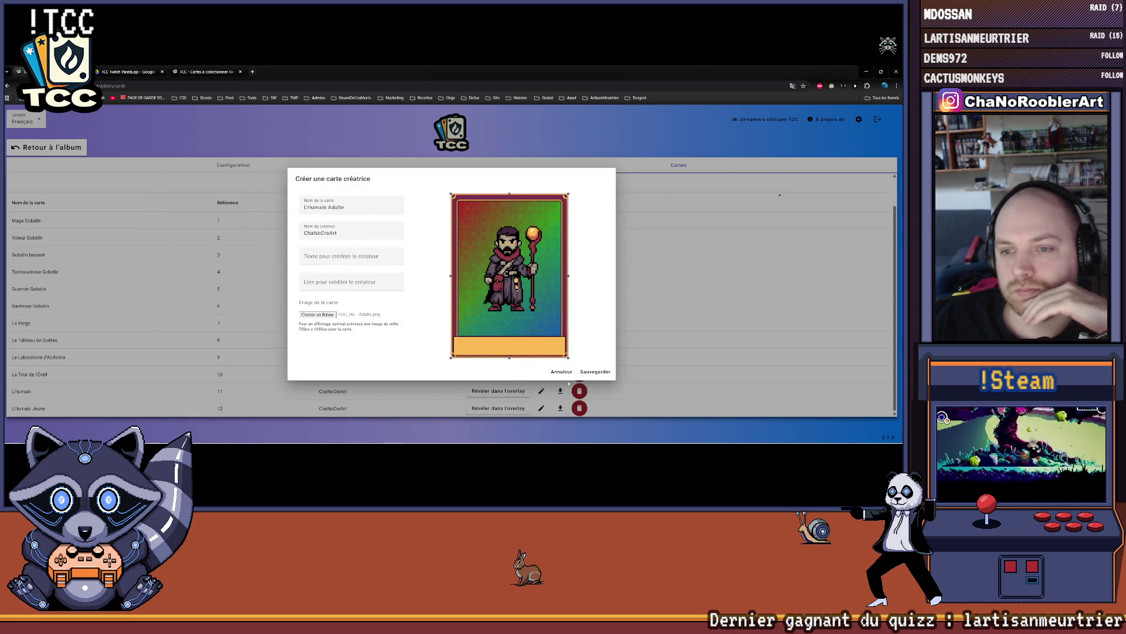
click(595, 371)
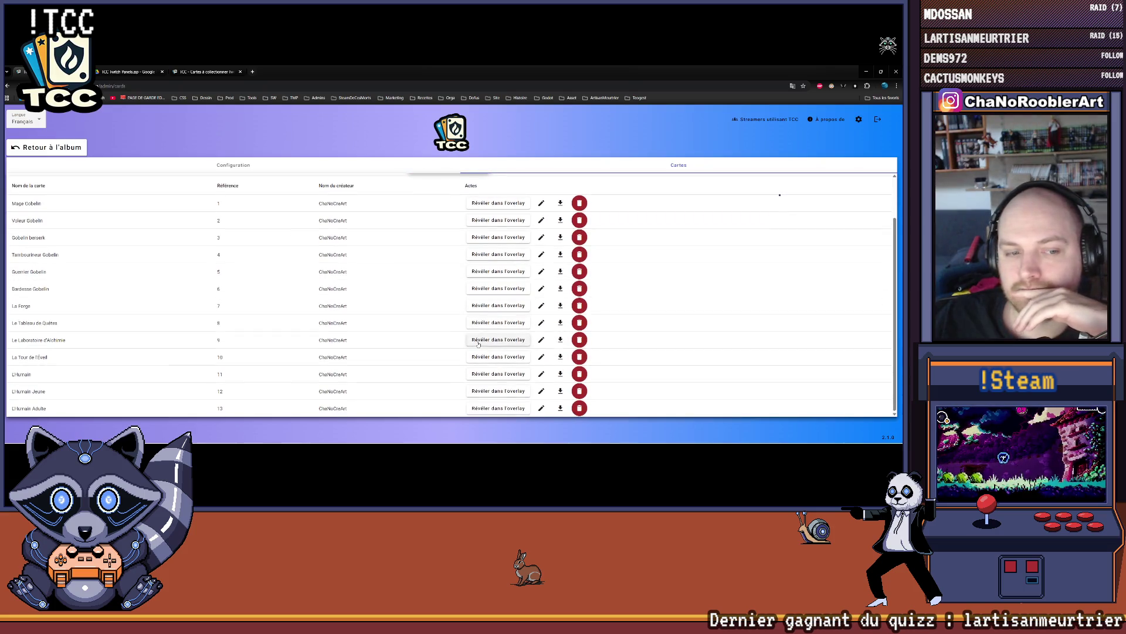
scroll(400, 248, up, 2)
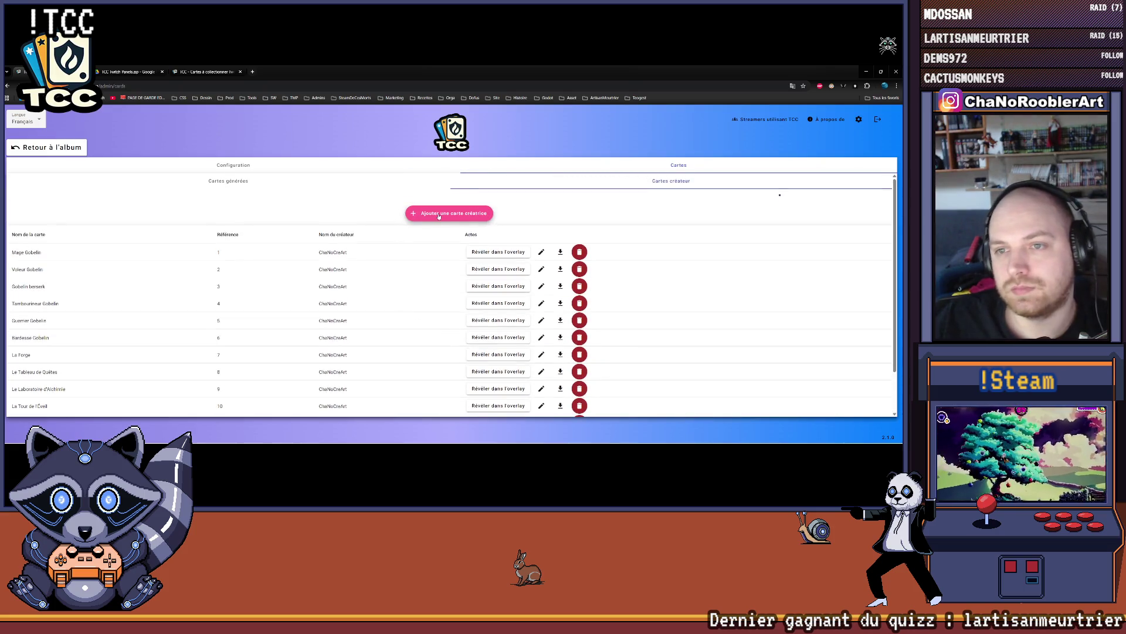
- Create L'Humain Âgé with the creator's name and TCC_HumainAge.png, saved as card 14
click(439, 214)
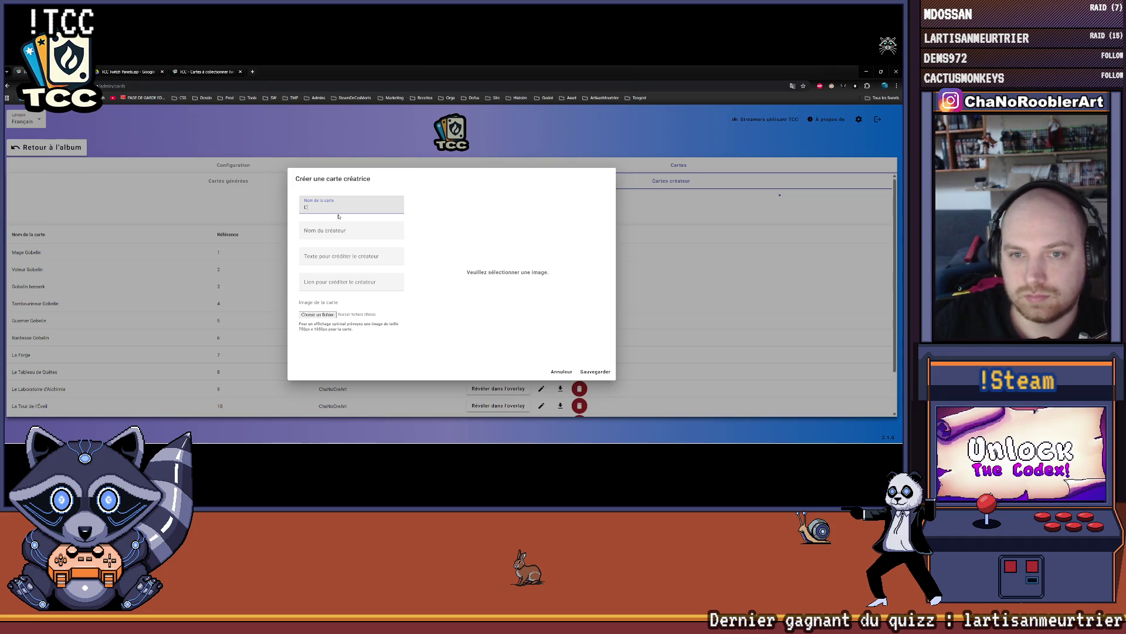
text(L'Humain Agé)
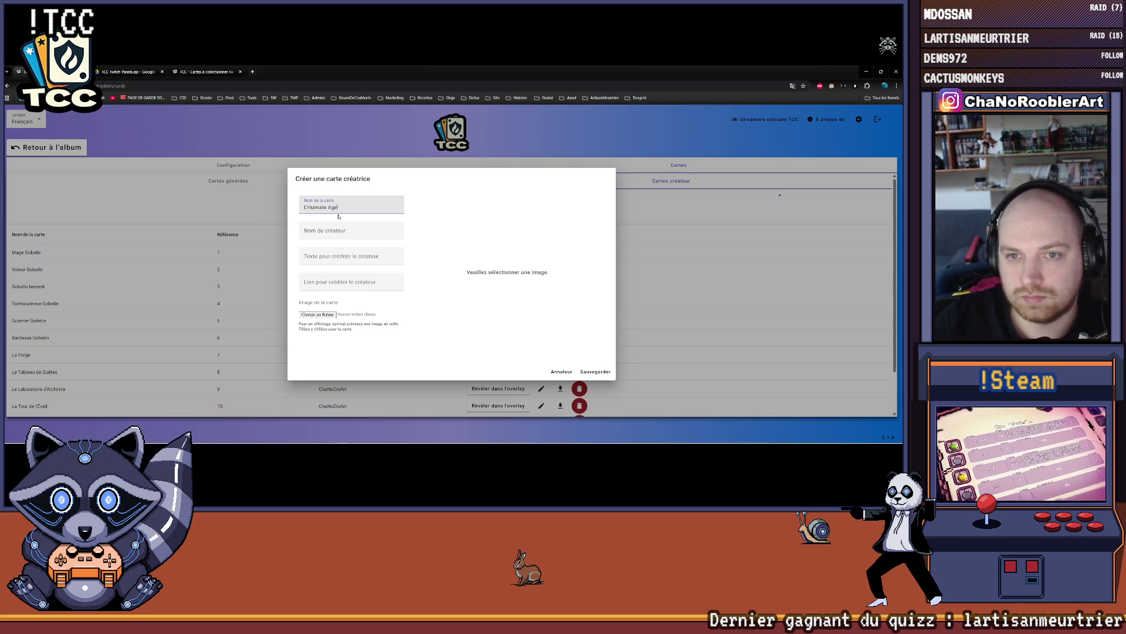
key(Tab)
text(ChaNoCr)
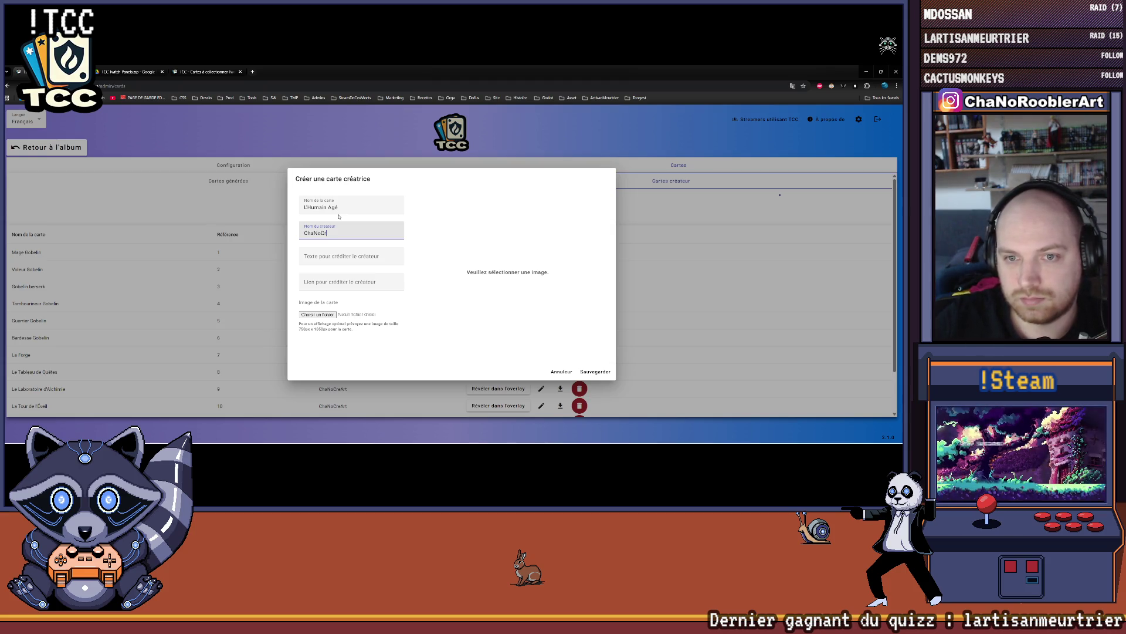
text(eArt)
key(Tab)
key(Tab)
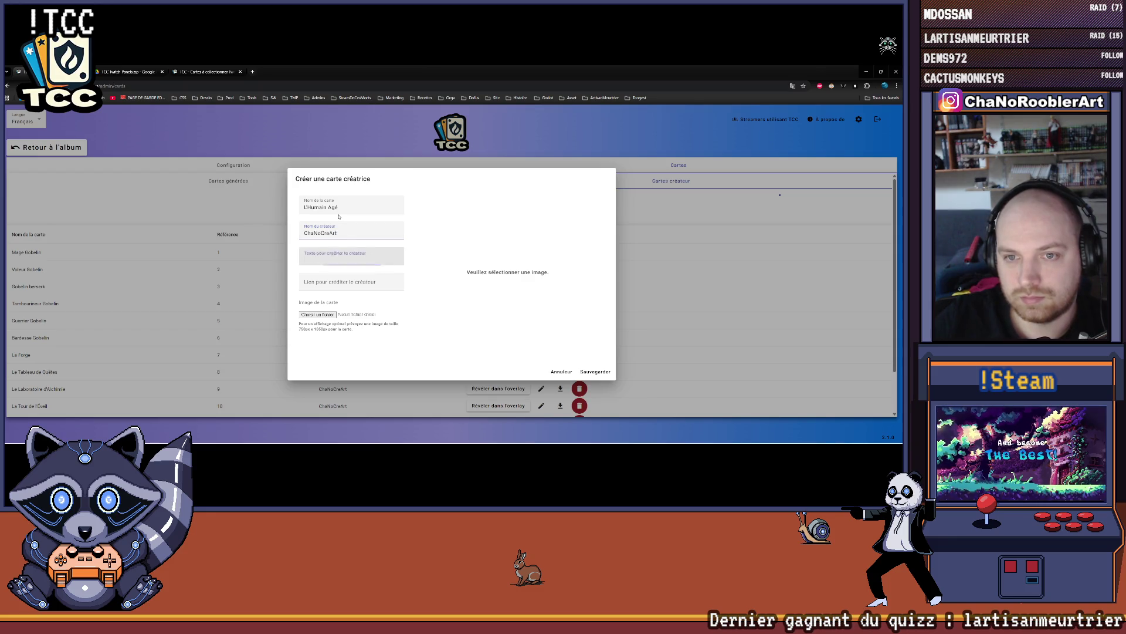
click(318, 315)
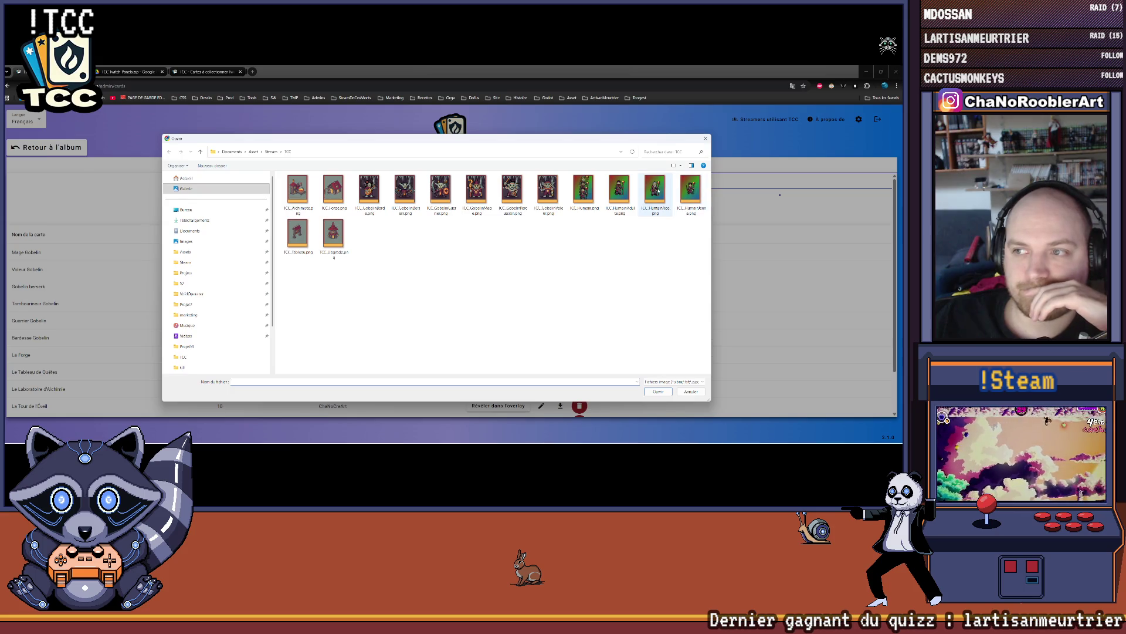
double_click(656, 189)
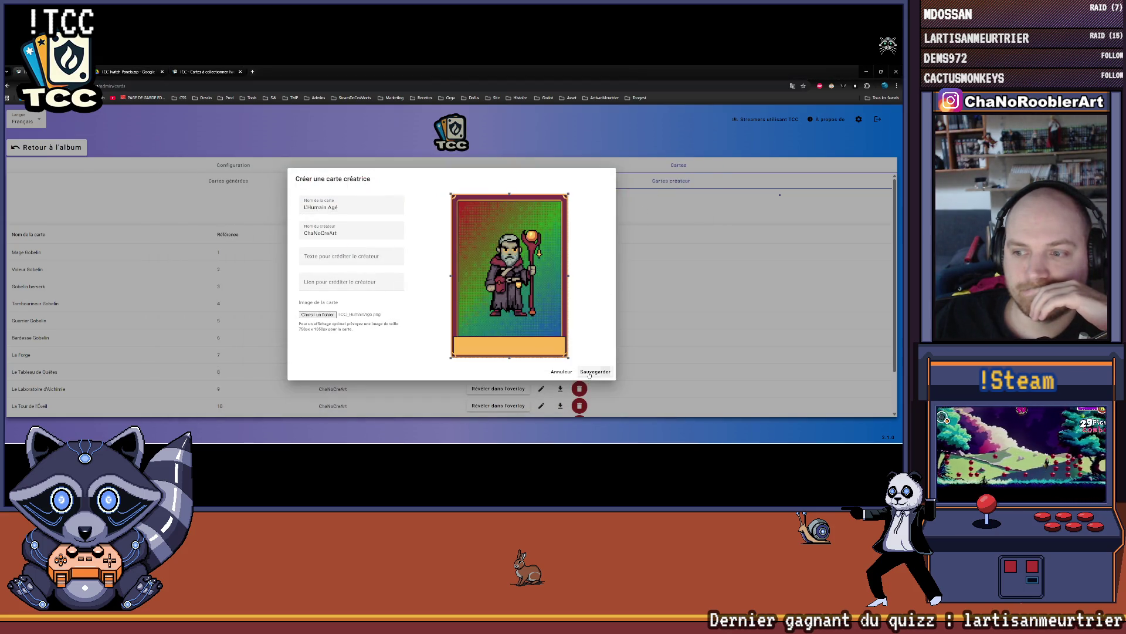
click(590, 373)
scroll(642, 349, down, 3)
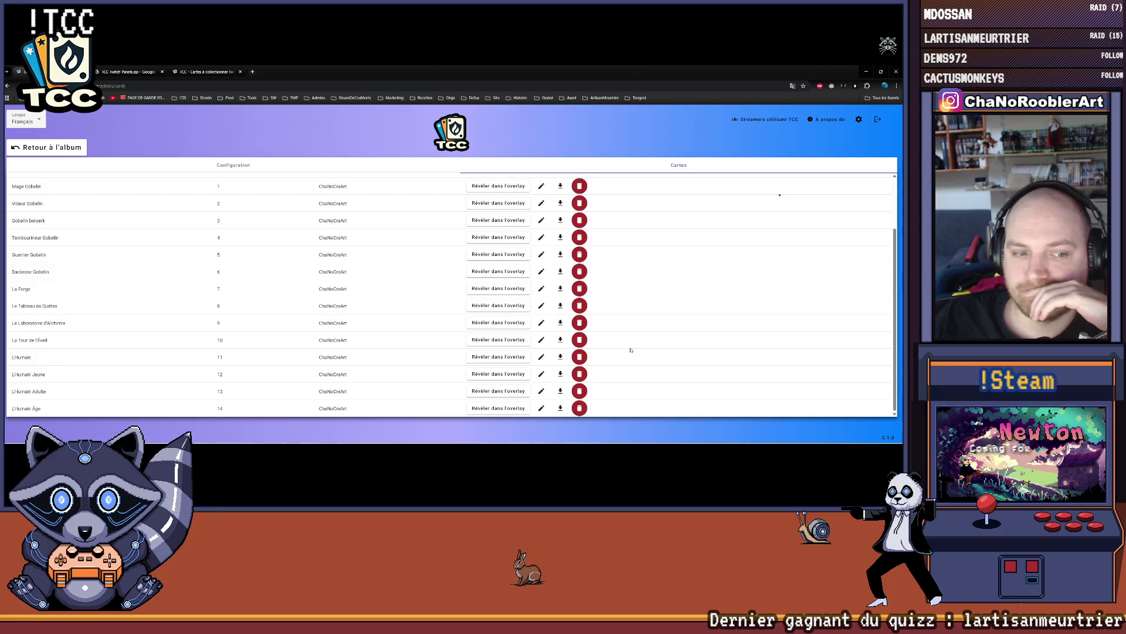
- Reveal L'Humain Âgé, then L'Humain Adulte, then L'Humain Âgé again on the overlay
click(500, 409)
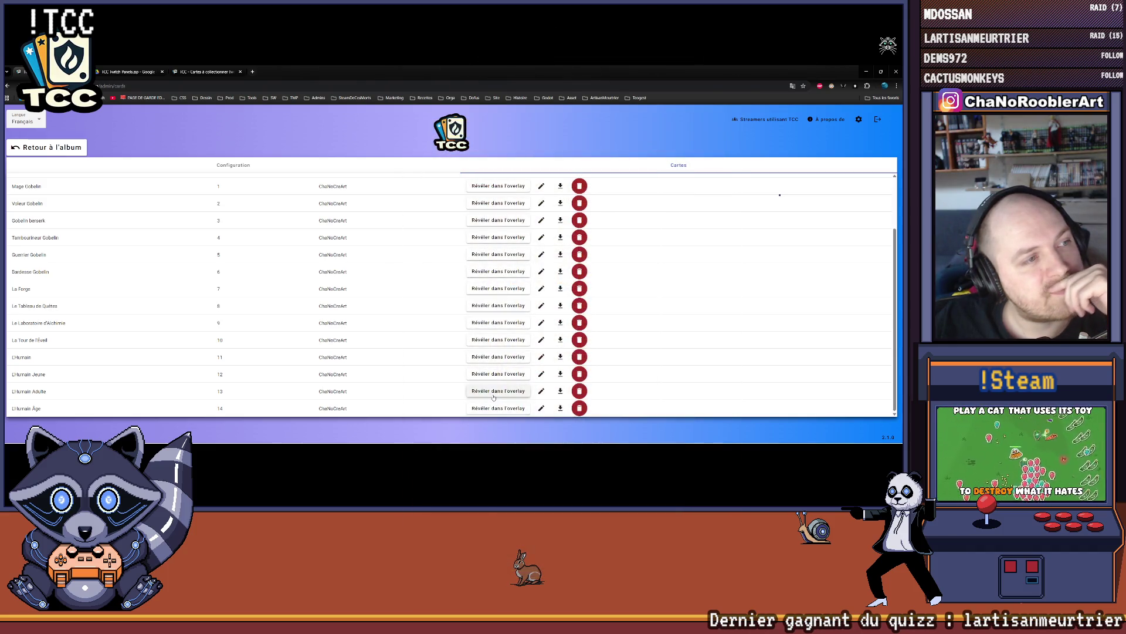
click(493, 393)
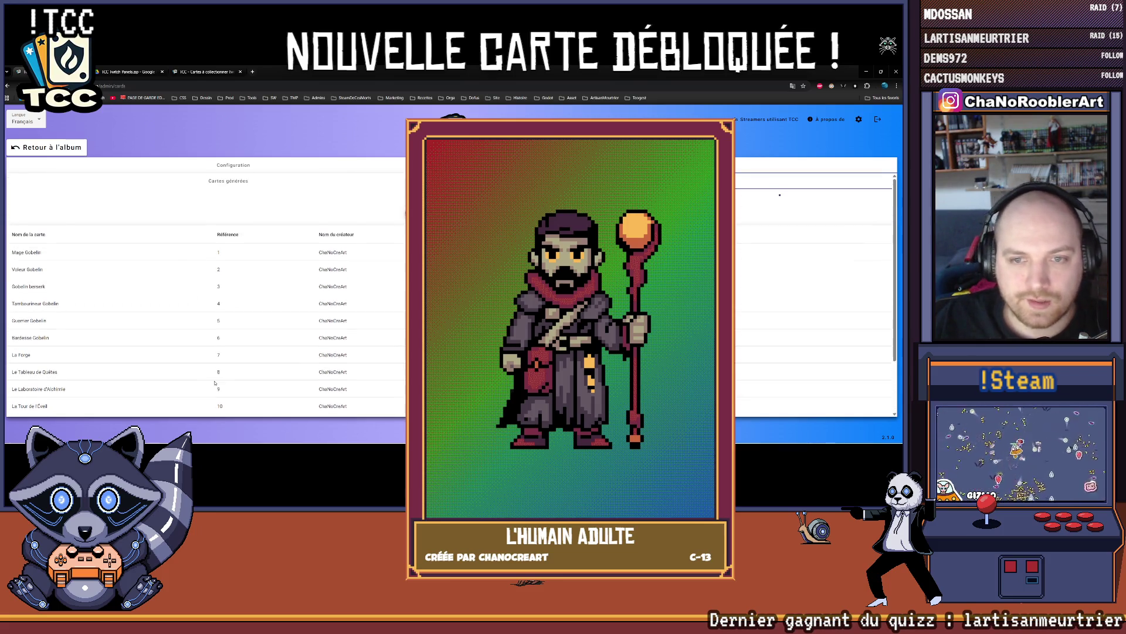
scroll(160, 194, up, 1)
scroll(159, 193, down, 1)
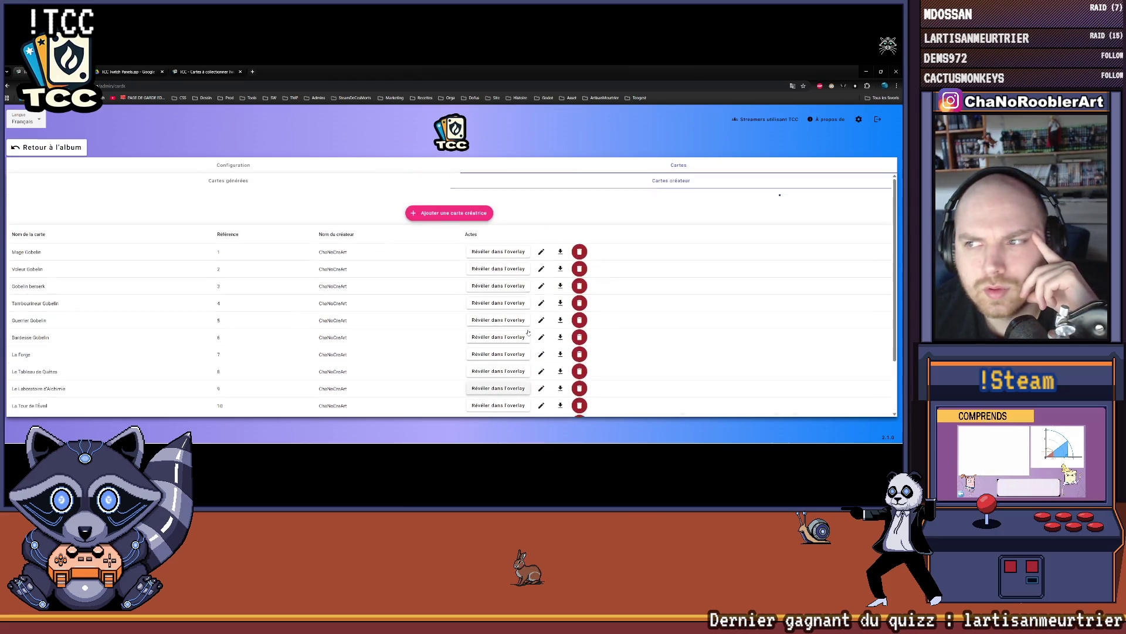
click(516, 408)
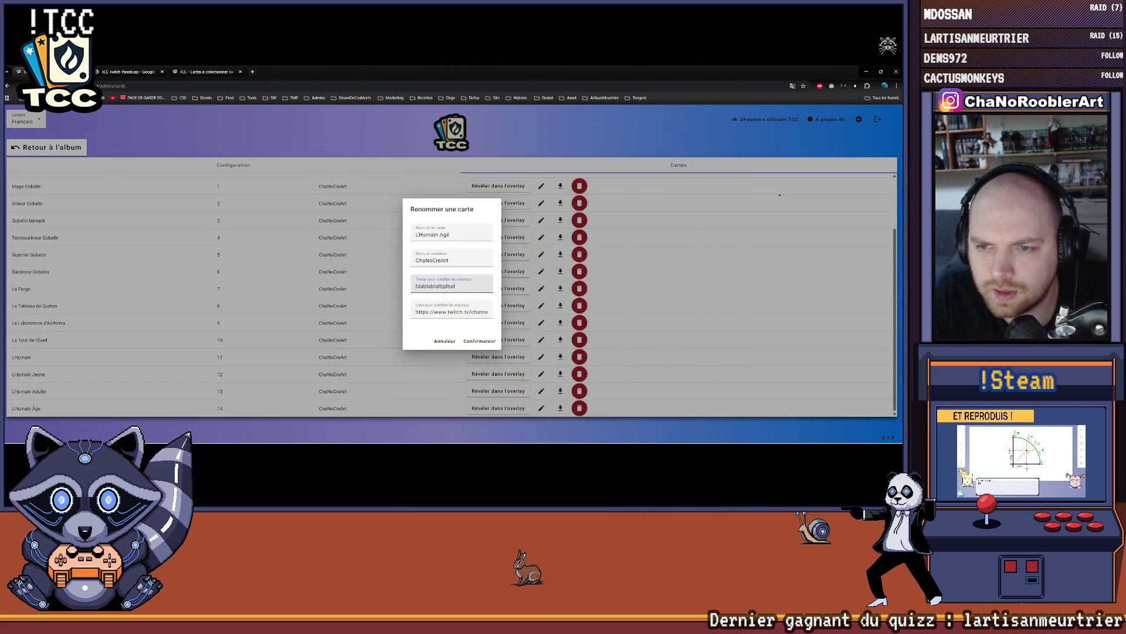
- Close the card editor and reveal L'Humain Âgé on the overlay once more
click(478, 341)
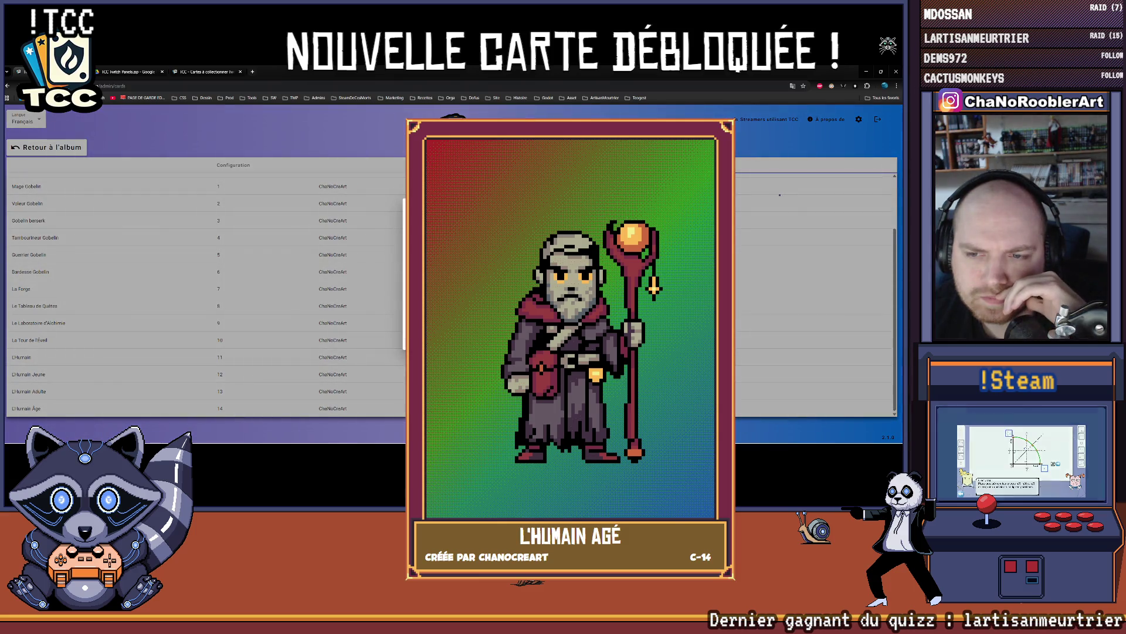
scroll(199, 204, up, 3)
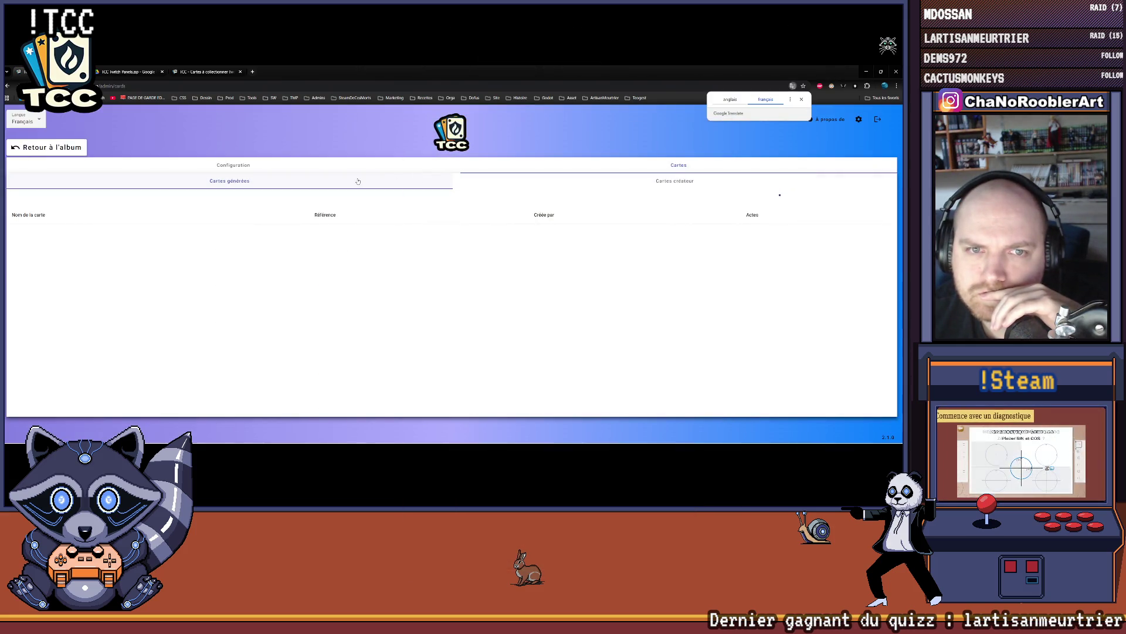
click(517, 187)
scroll(418, 294, down, 2)
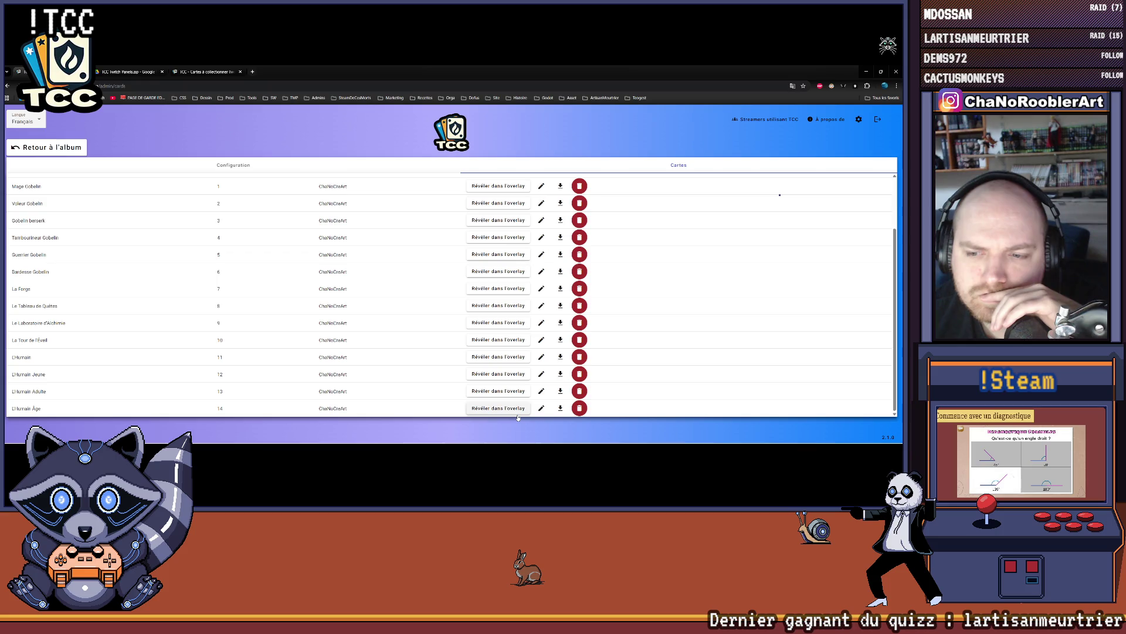
click(515, 411)
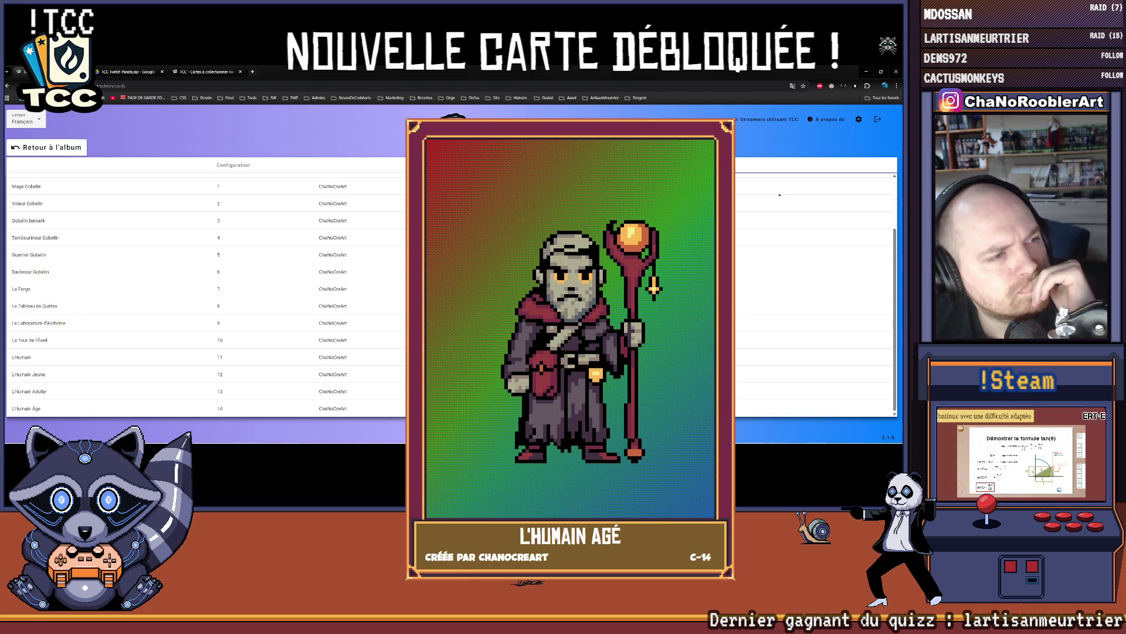
- Empty L'Humain Âgé's credit text and credit link fields and confirm the change
click(541, 407)
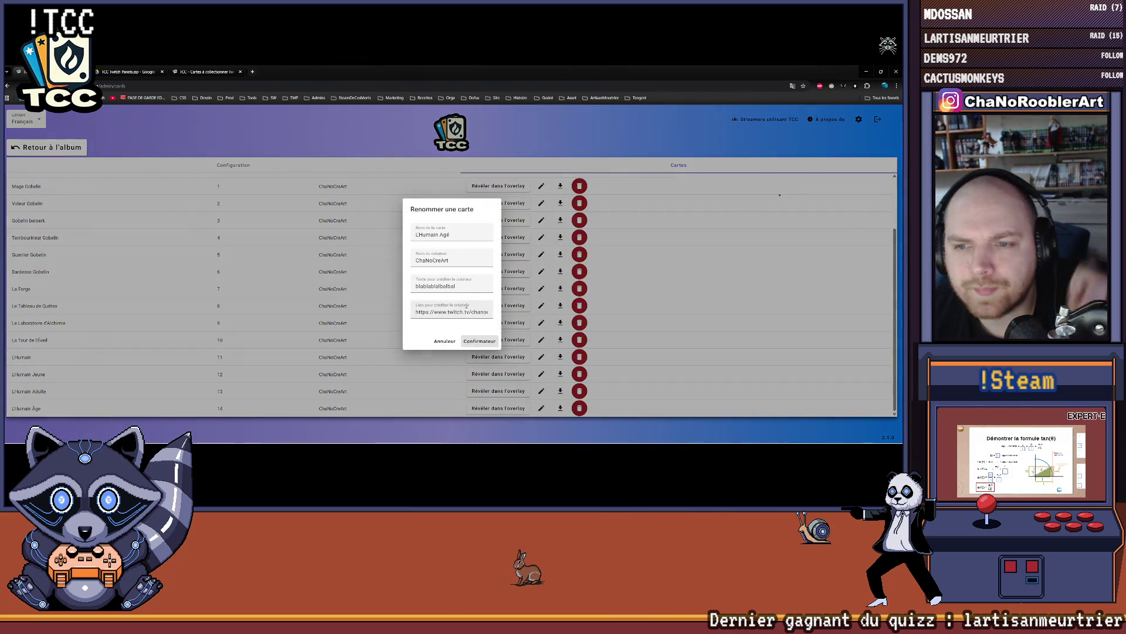
double_click(446, 286)
key(BackSpace)
drag(467, 311, 482, 311)
triple_click(462, 311)
click(480, 341)
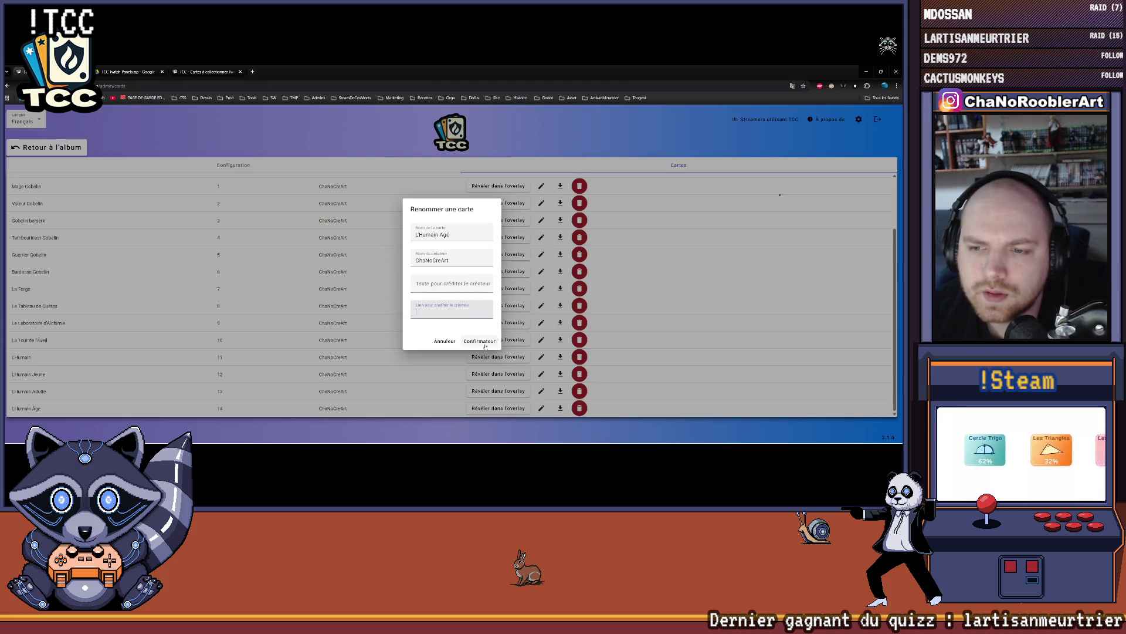
click(46, 147)
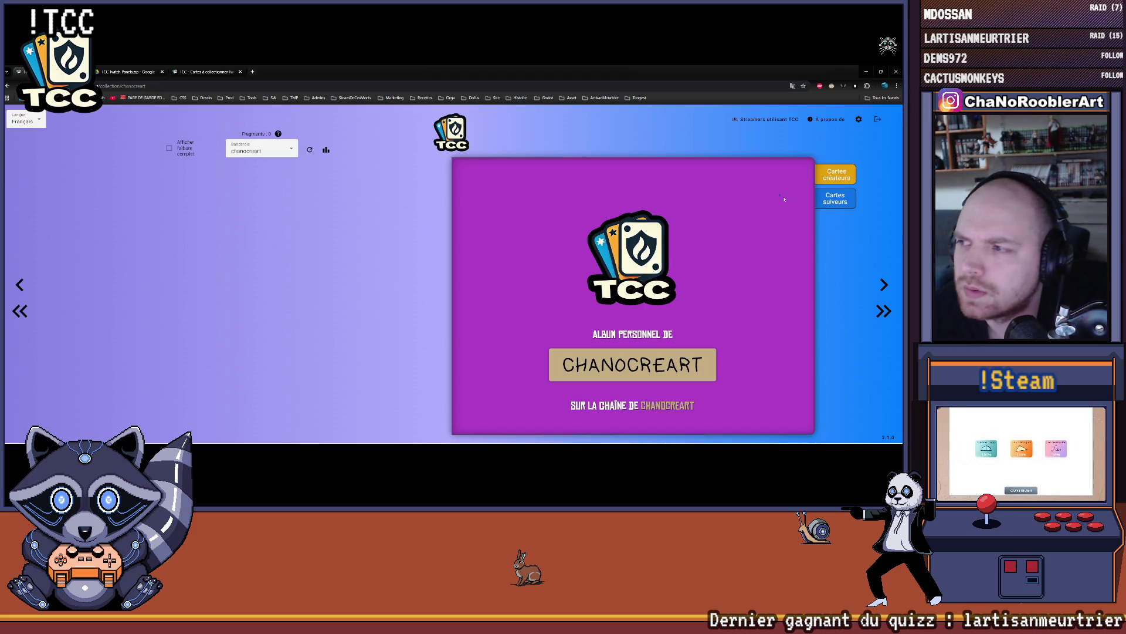
- Switch to another streamer's album, page through it and enlarge card C-21
click(235, 148)
click(258, 184)
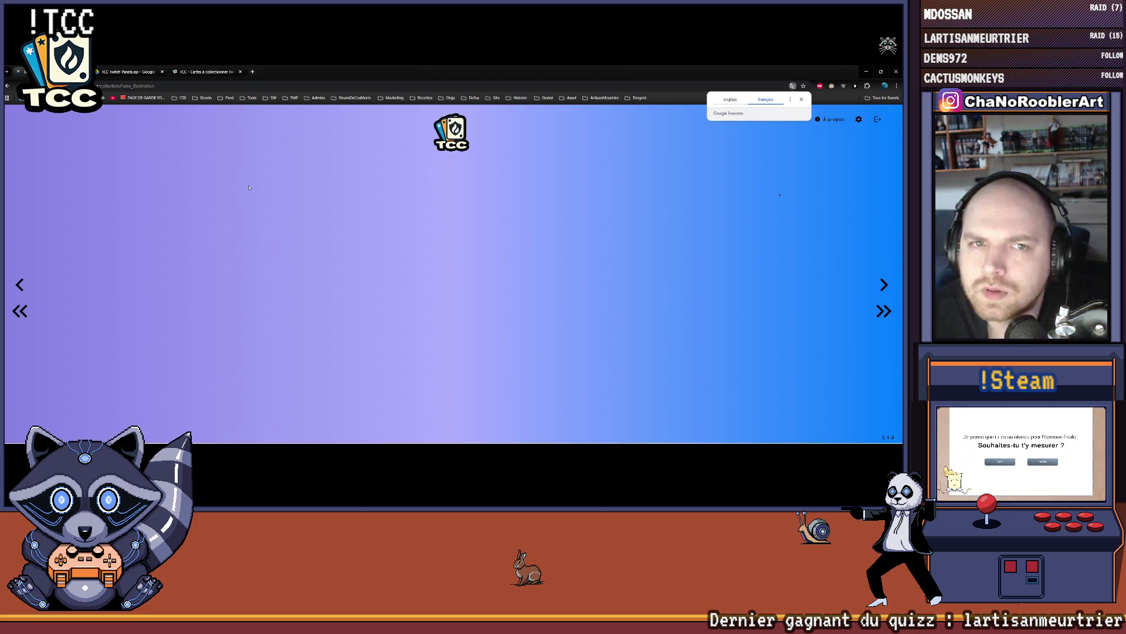
click(877, 285)
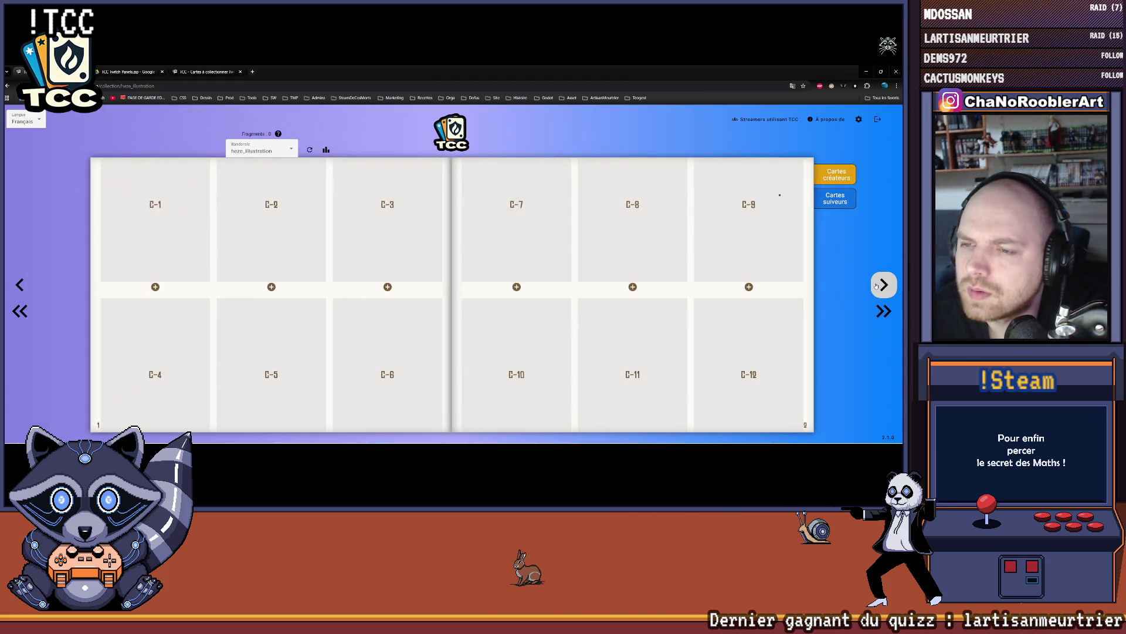
click(876, 285)
click(732, 252)
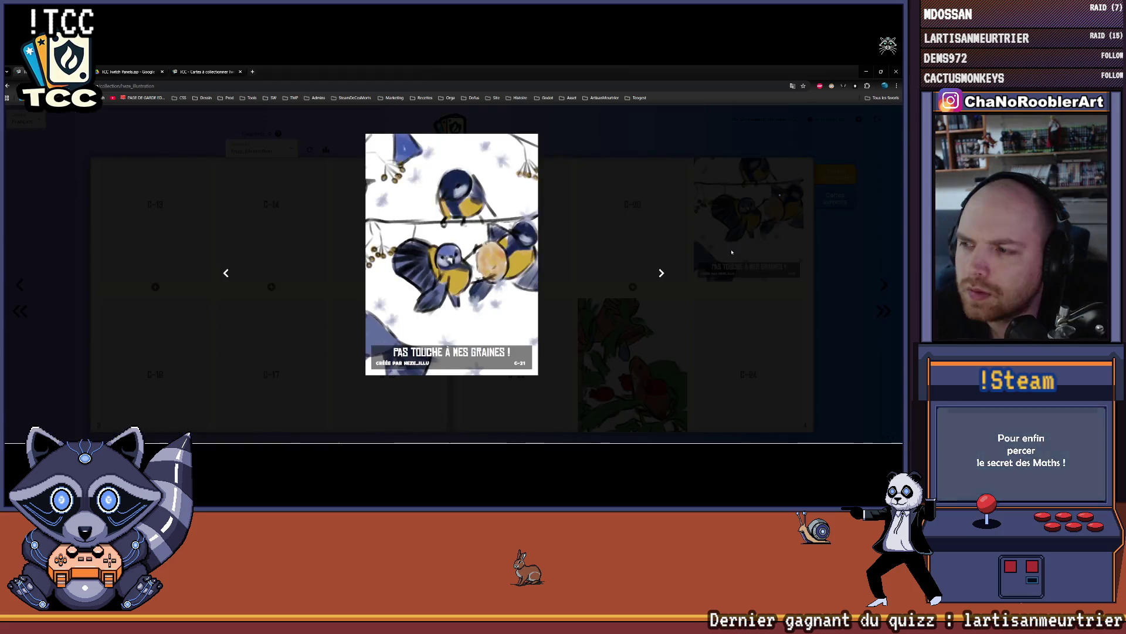
click(733, 252)
- View card C-23 Le souris du jardin and its neighbours, then page to the album's end
click(636, 362)
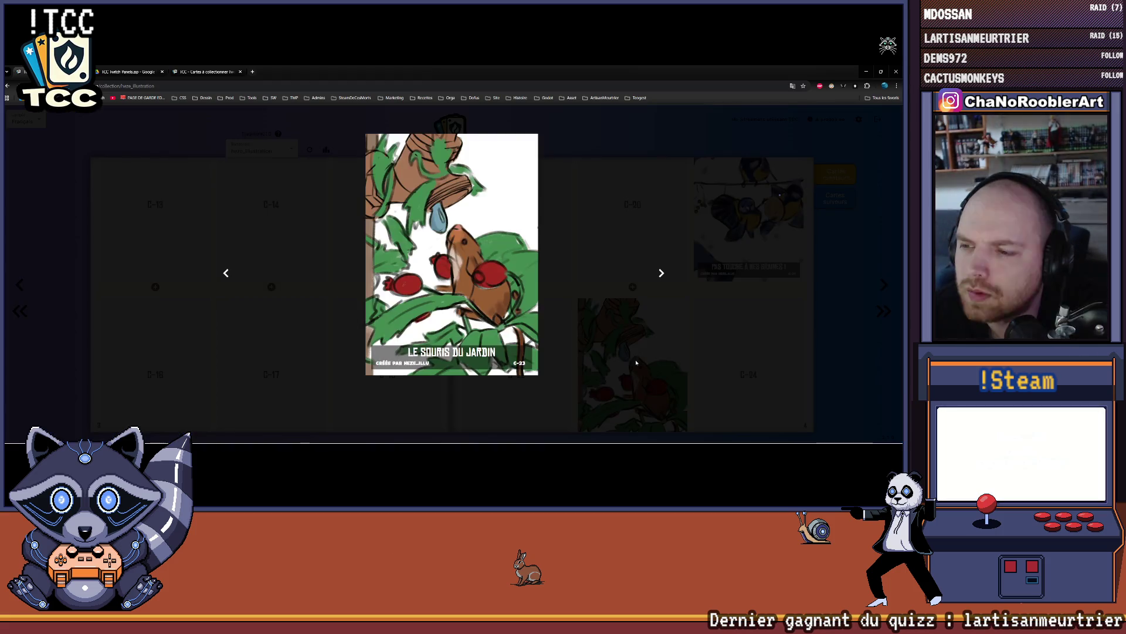
click(662, 274)
click(661, 274)
click(714, 326)
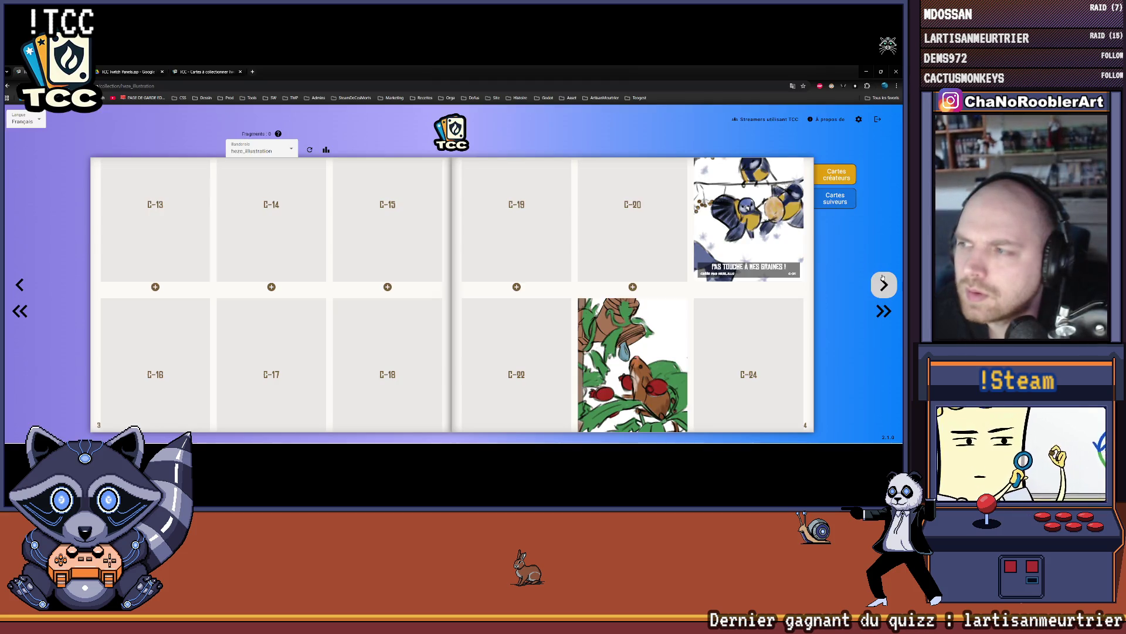
click(883, 281)
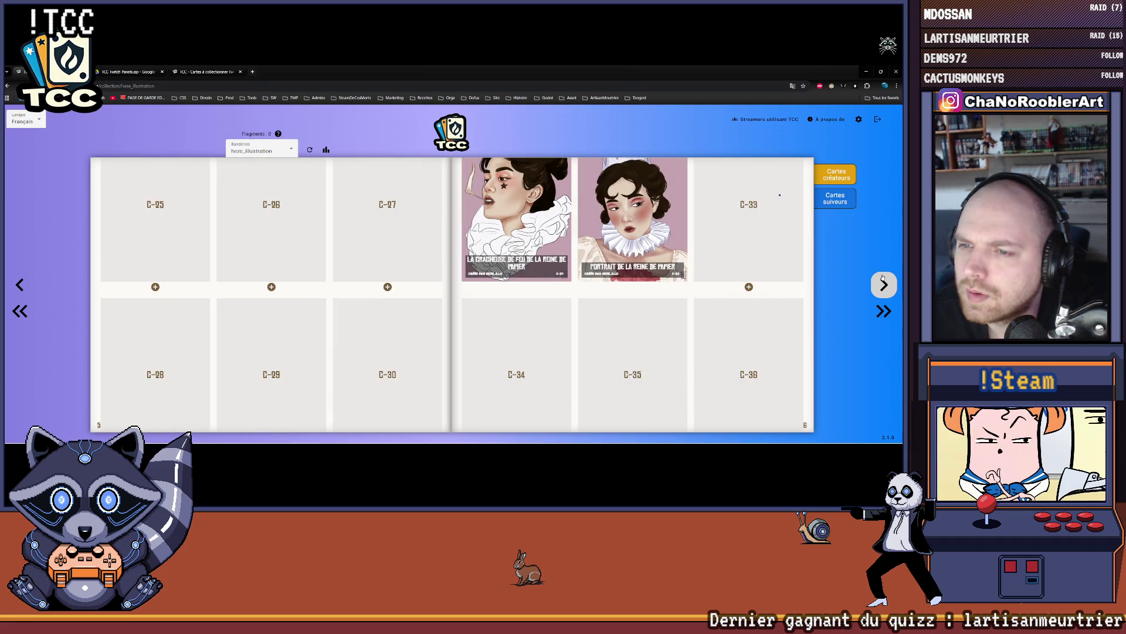
click(883, 281)
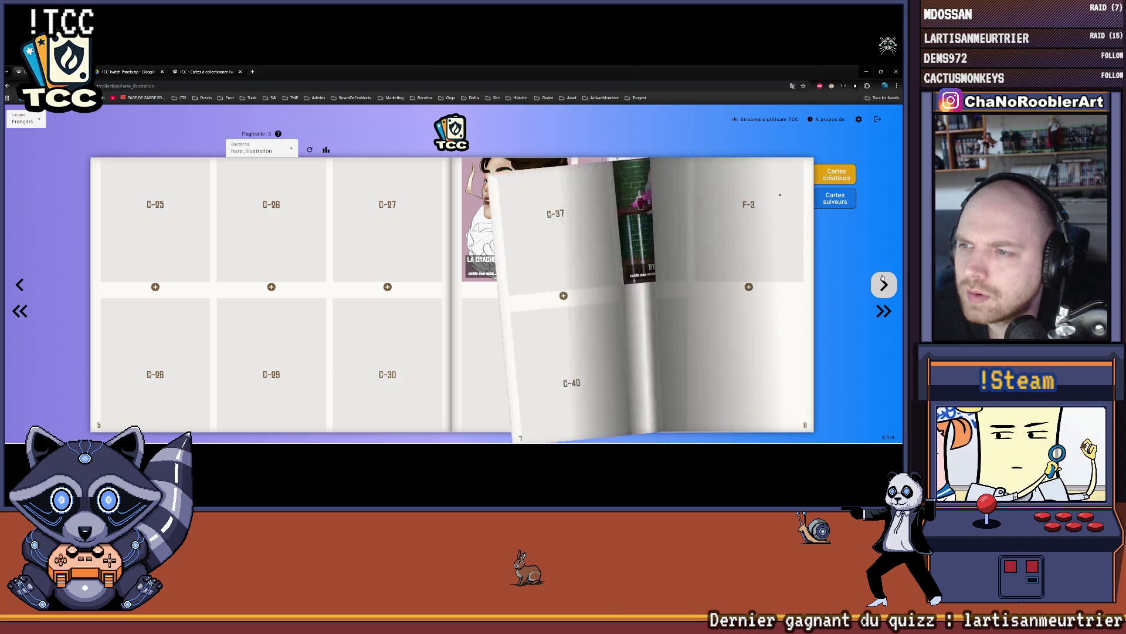
click(883, 281)
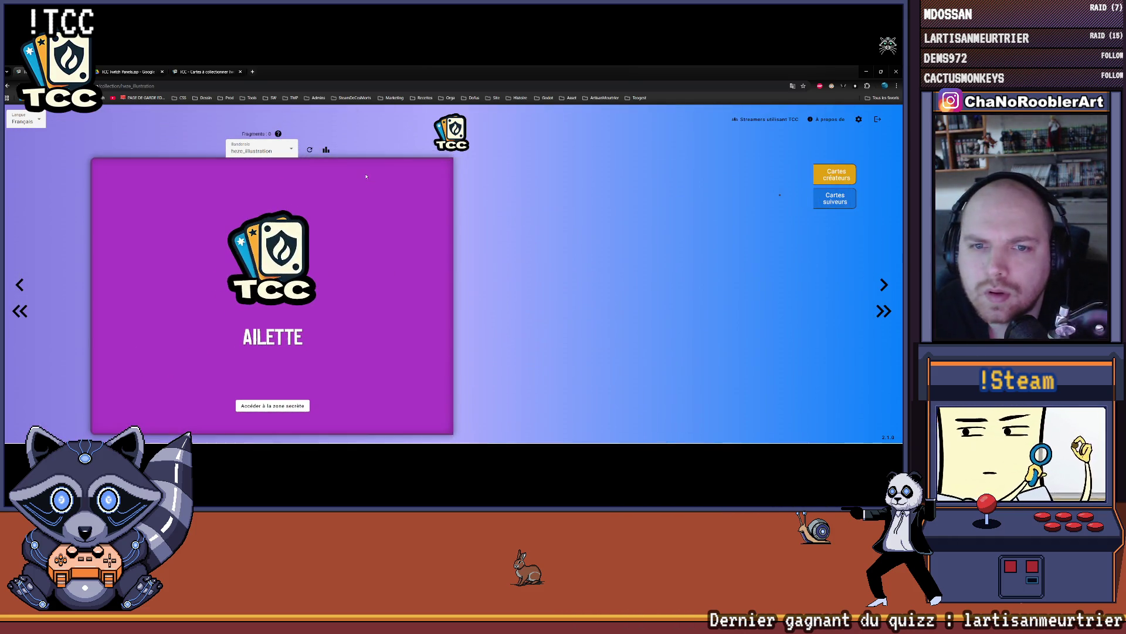
- Go to admin/cards in the address bar to reach the creator cards admin list
click(197, 84)
text(admin/cards)
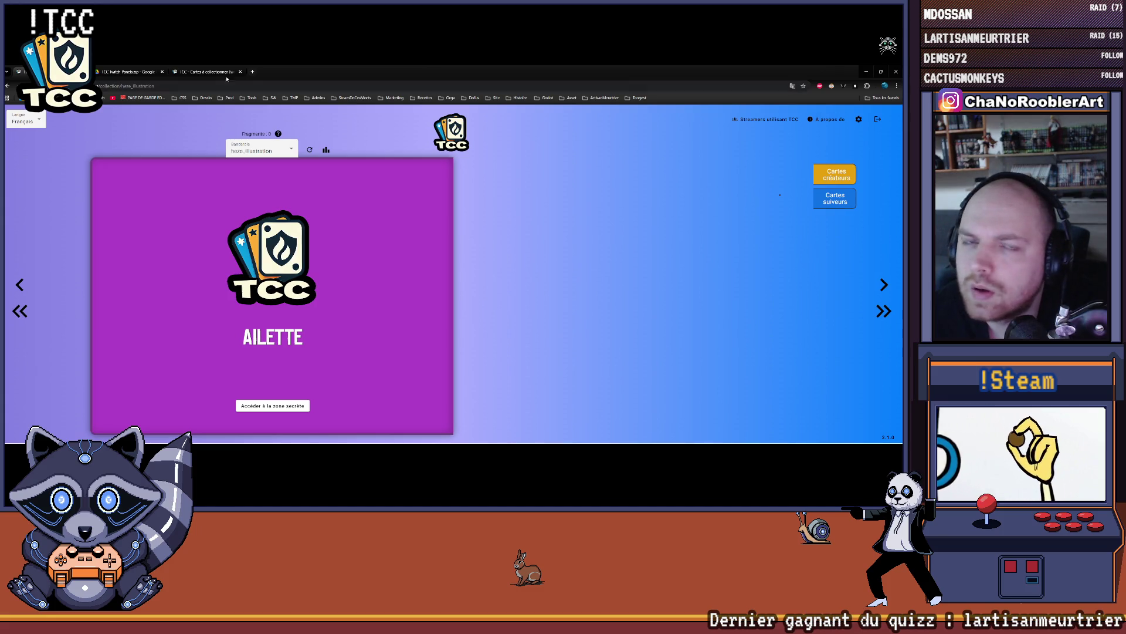
key(Return)
click(116, 71)
click(205, 71)
key(alt+Left)
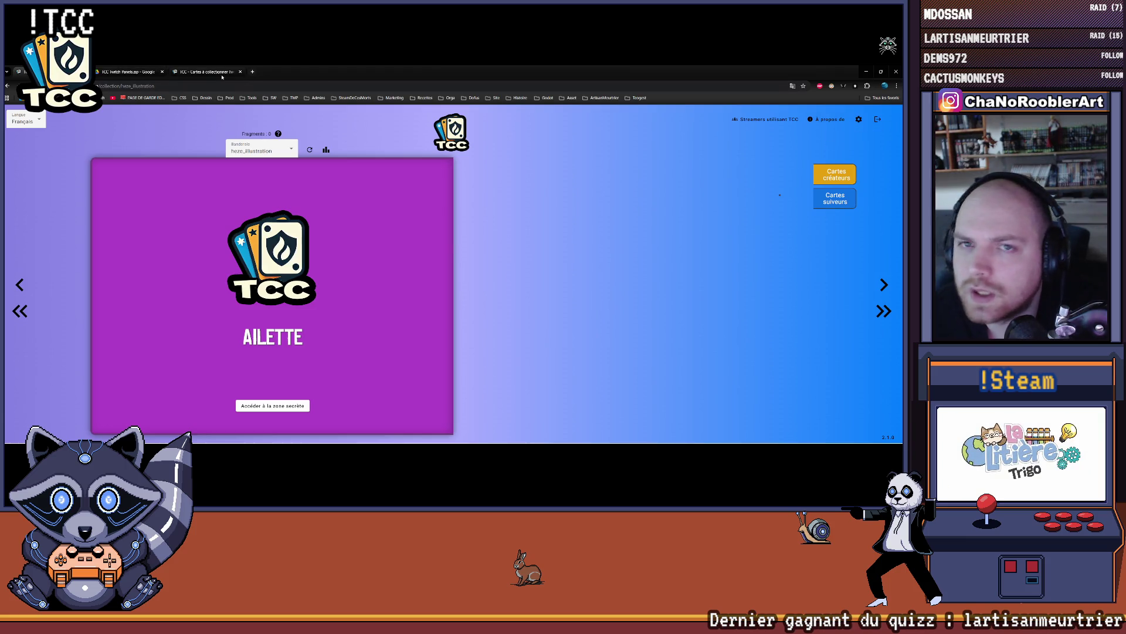
key(alt+Right)
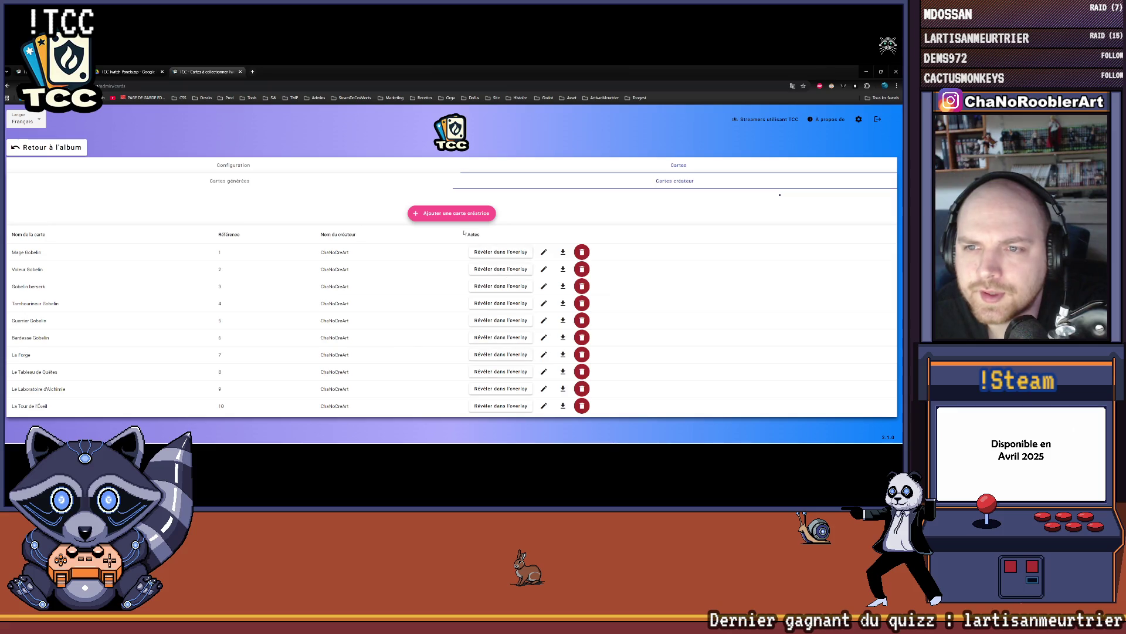
- Open and cancel a new creator card, toggle Cartes générées/Cartes créateur, and scroll the table
click(453, 214)
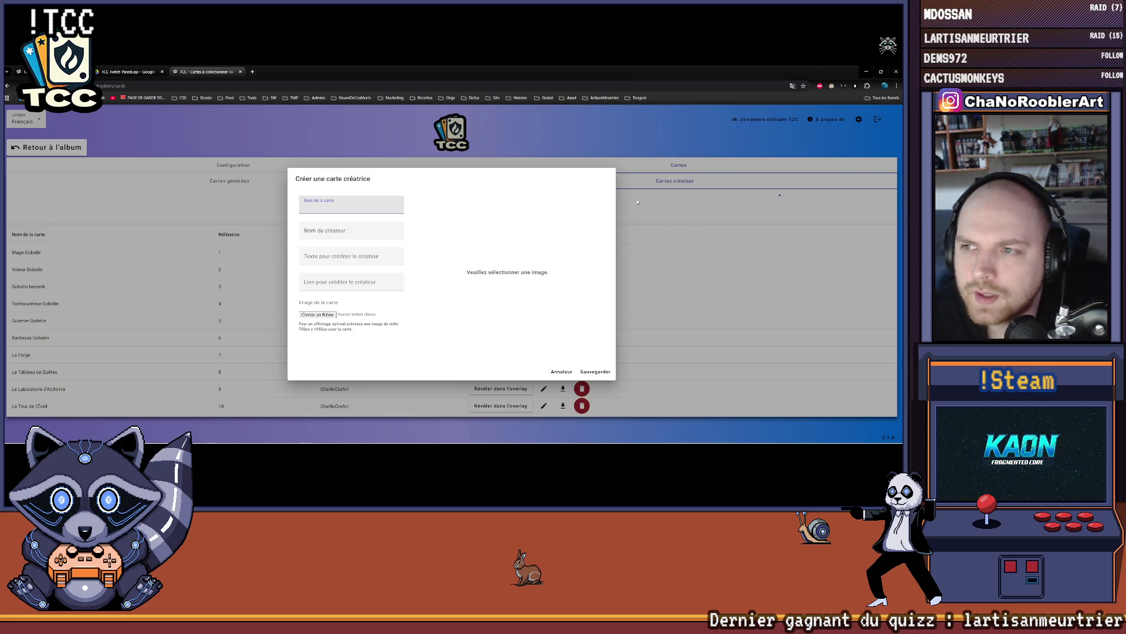
click(608, 143)
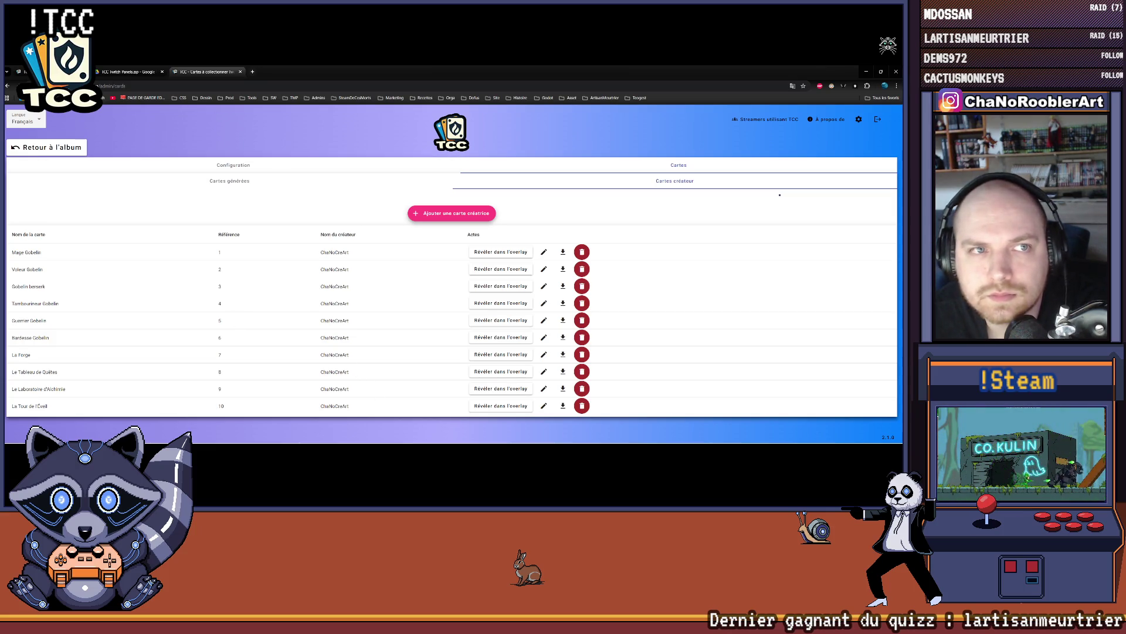
click(350, 180)
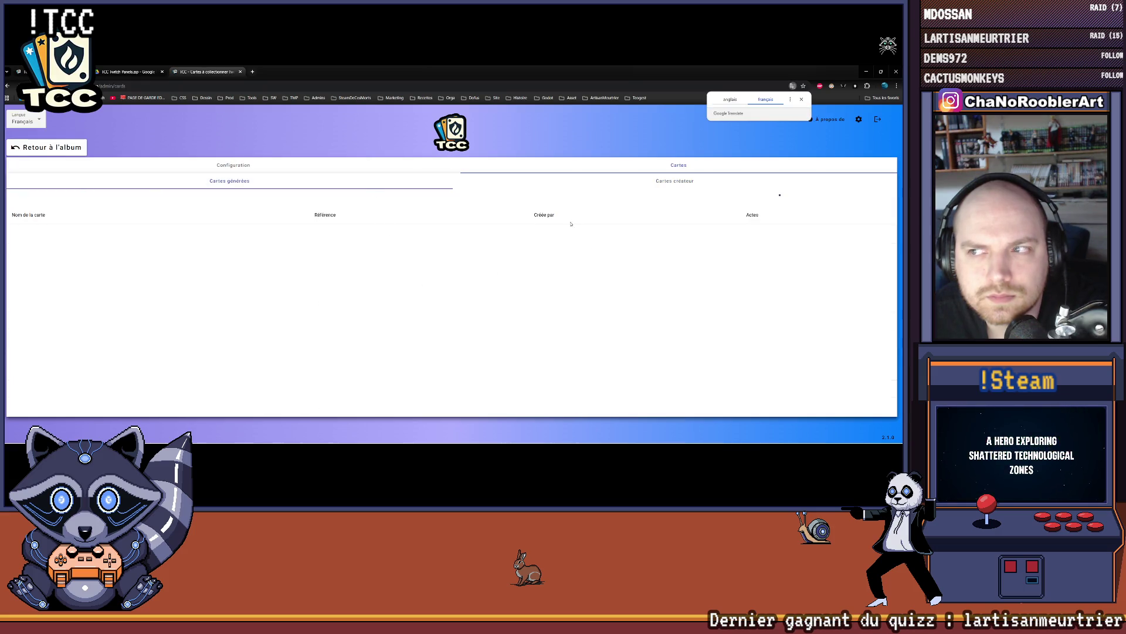
click(645, 180)
scroll(505, 313, down, 3)
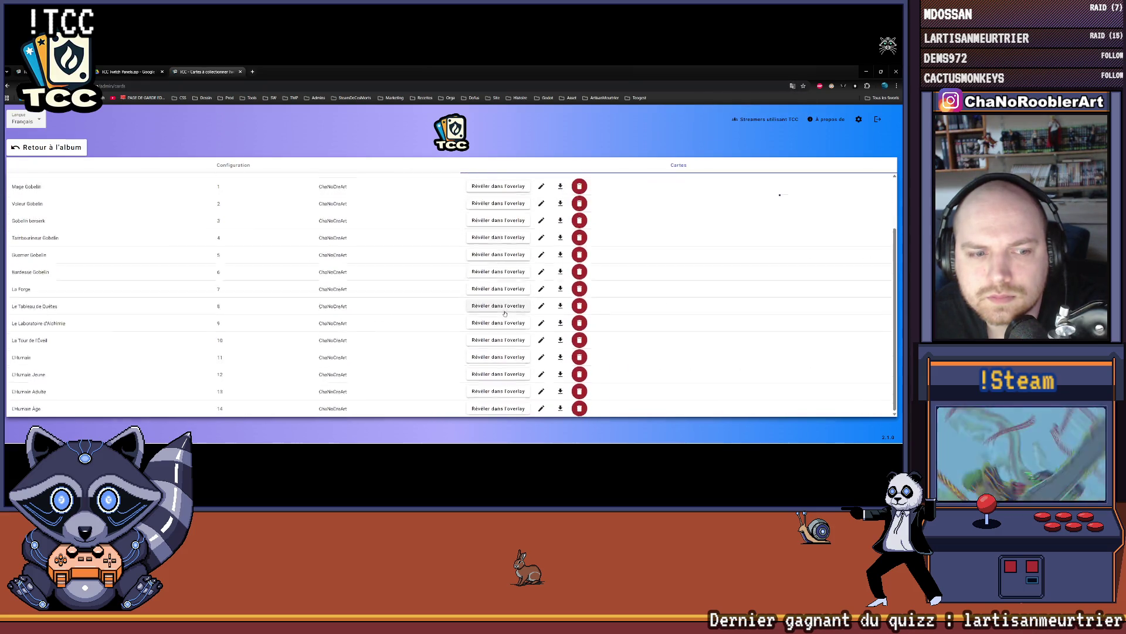
scroll(373, 299, up, 3)
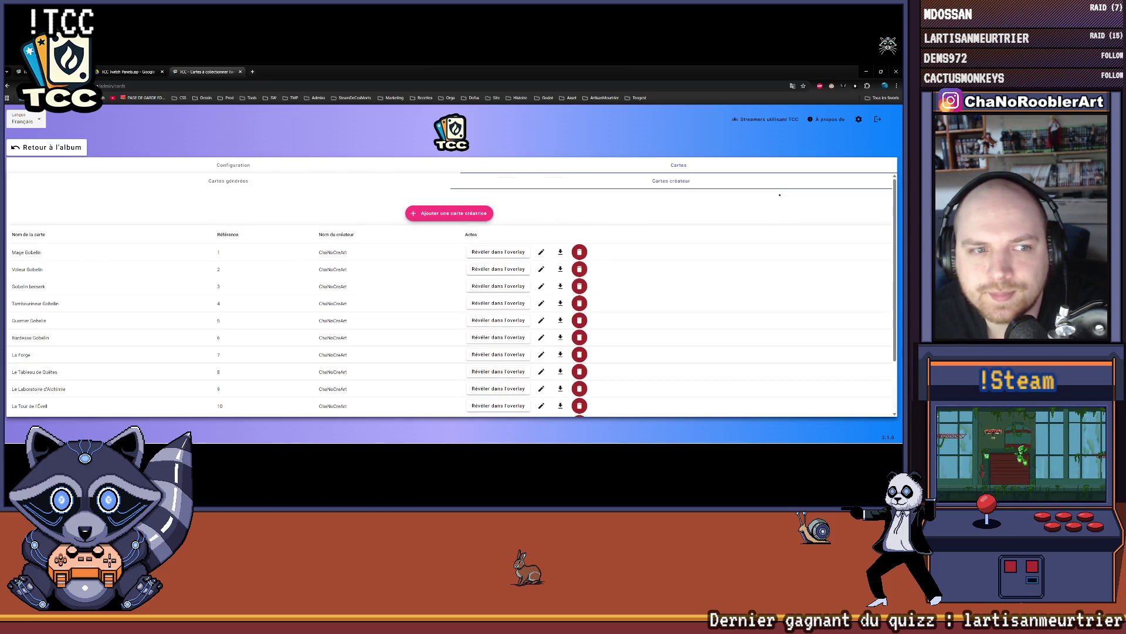
mouse_move(474, 436)
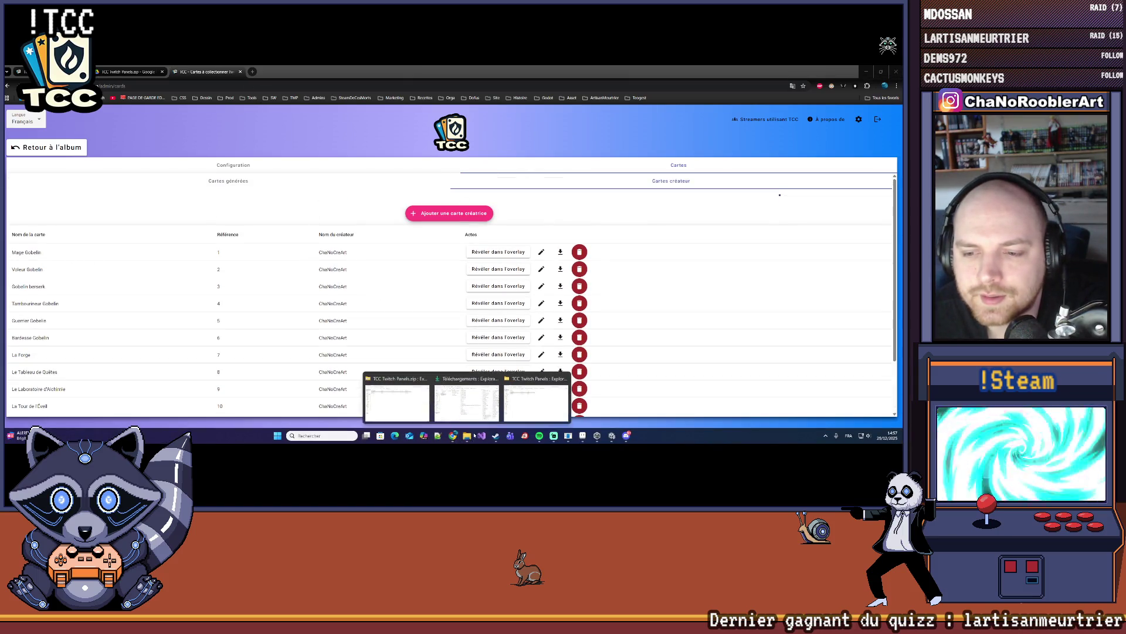
mouse_move(477, 405)
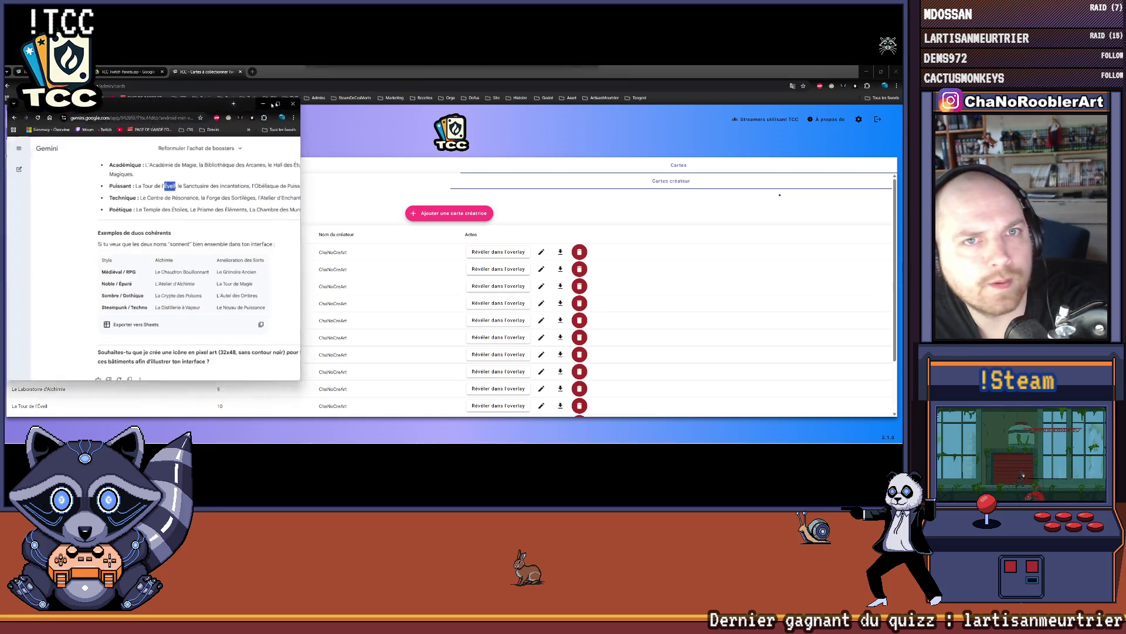
- Dock the Gemini window into Chrome's tab strip and check the TCC creator-cards admin and album tabs
drag(147, 99, 285, 72)
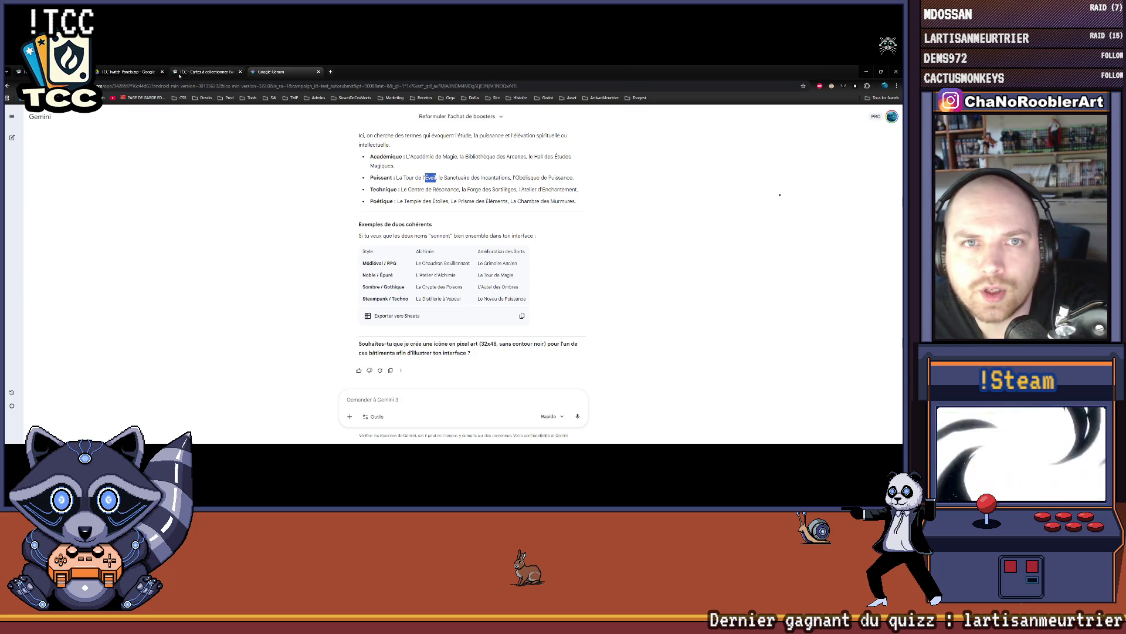
click(206, 72)
click(20, 71)
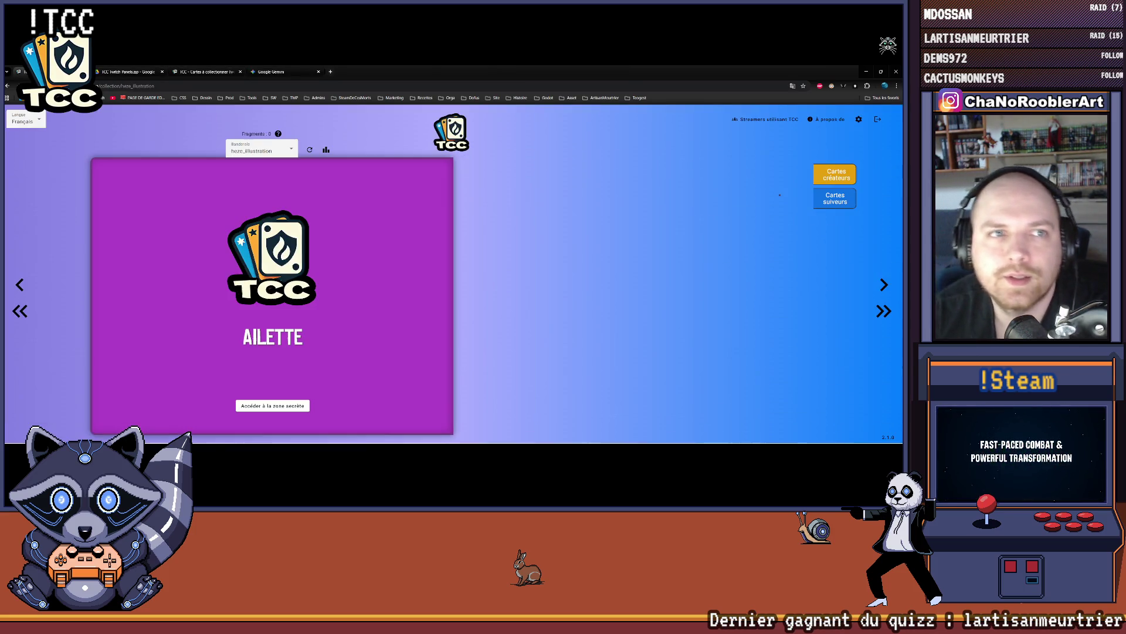
click(205, 72)
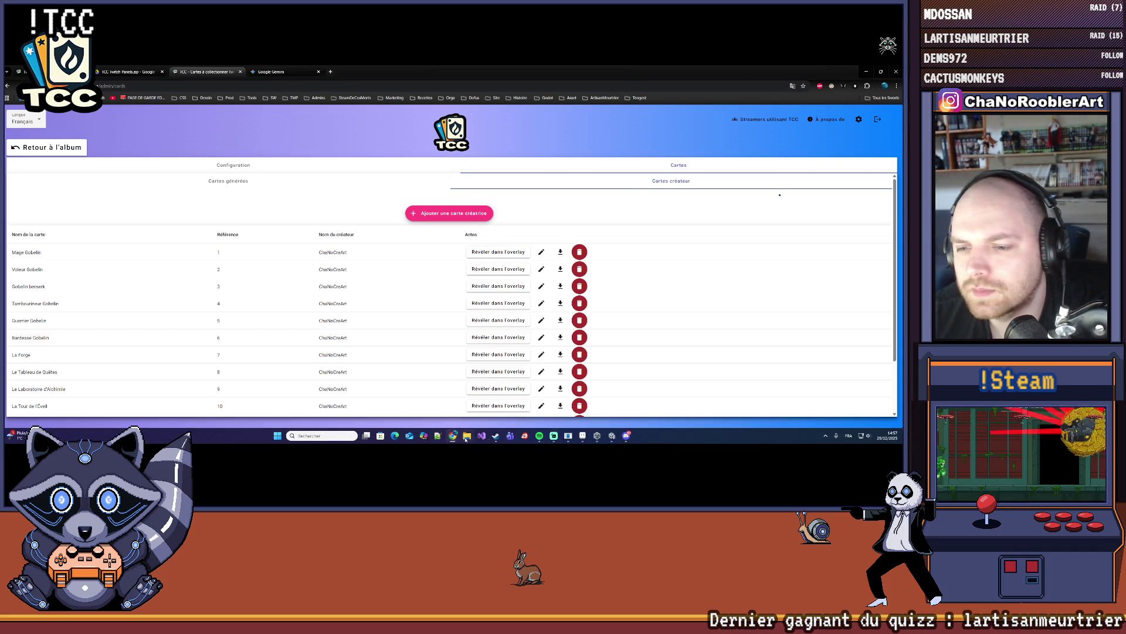
- Attach the goblin card image from File Explorer to the Google Gemini prompt
click(467, 435)
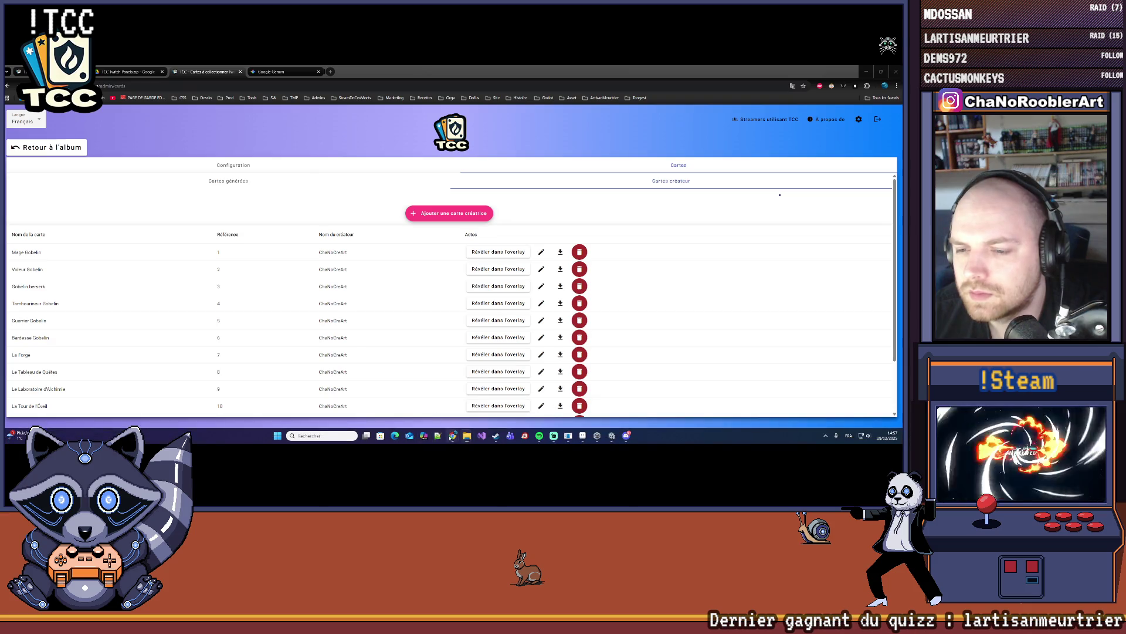
mouse_move(453, 436)
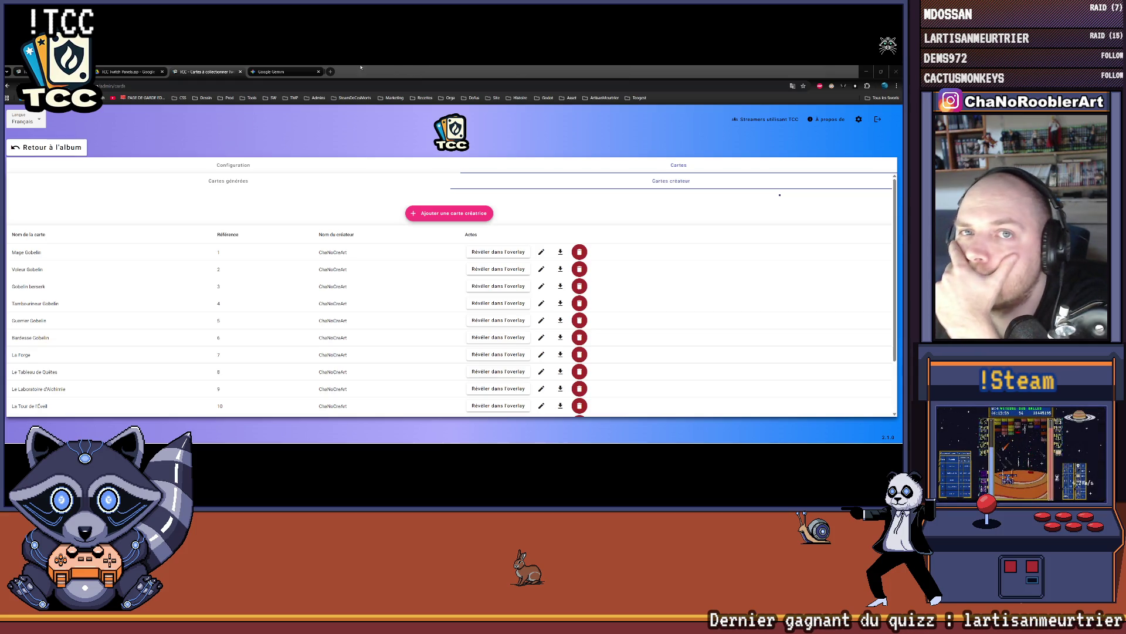
click(276, 71)
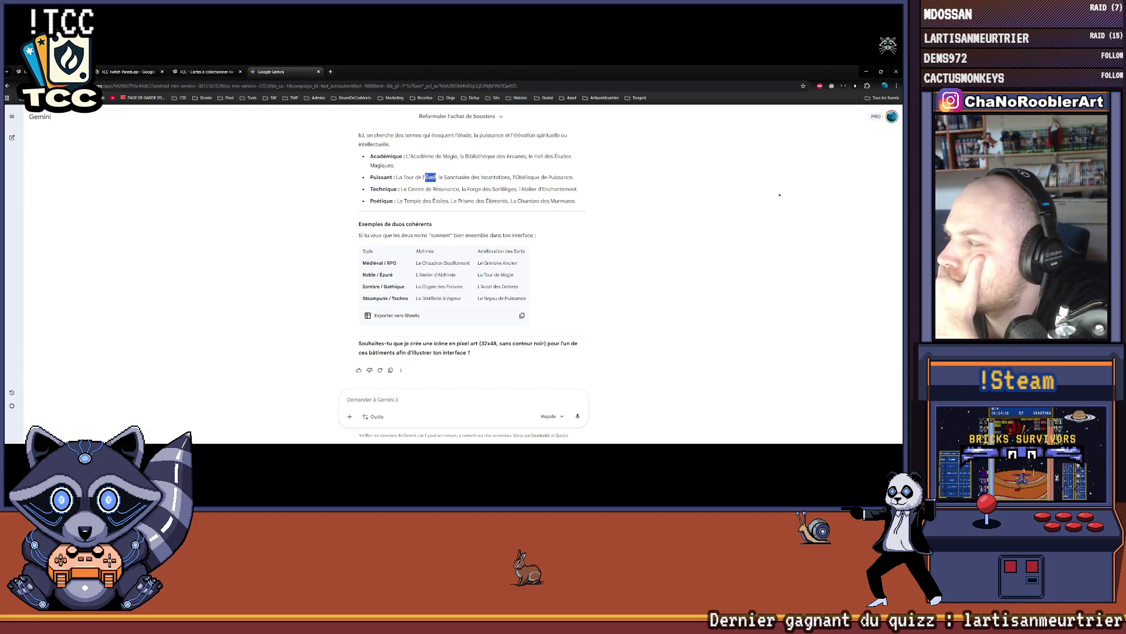
mouse_move(901, 164)
mouse_down()
mouse_move(681, 172)
mouse_move(404, 401)
mouse_up()
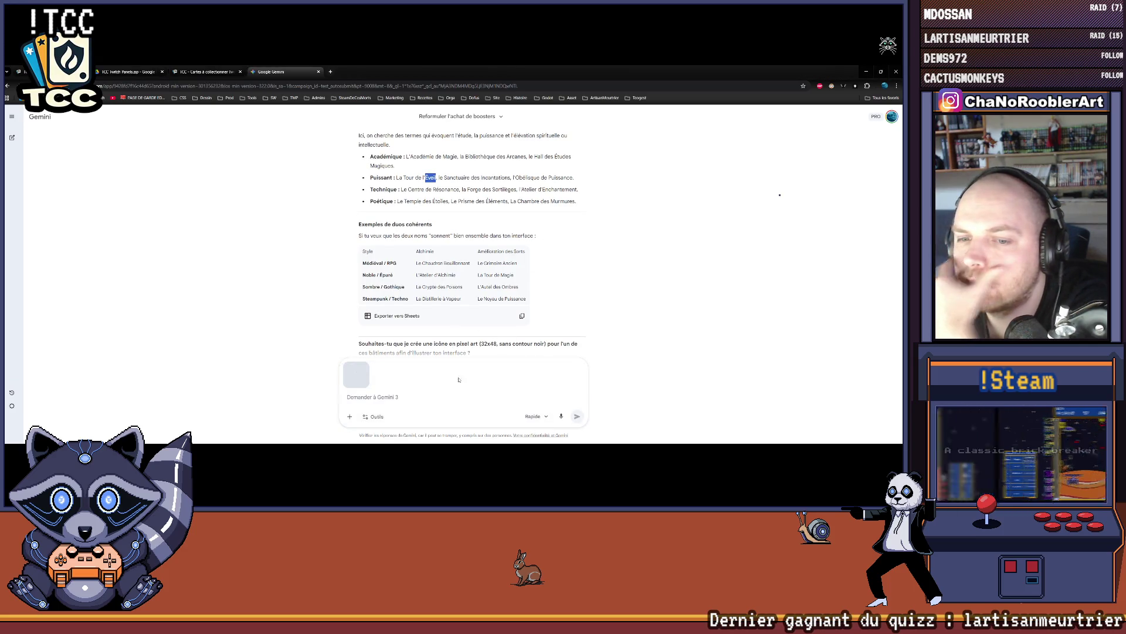
- Ask Gemini in French to regenerate the goblin card darker, manga-style, not pixel art, and review the result
click(404, 401)
text(Regen)
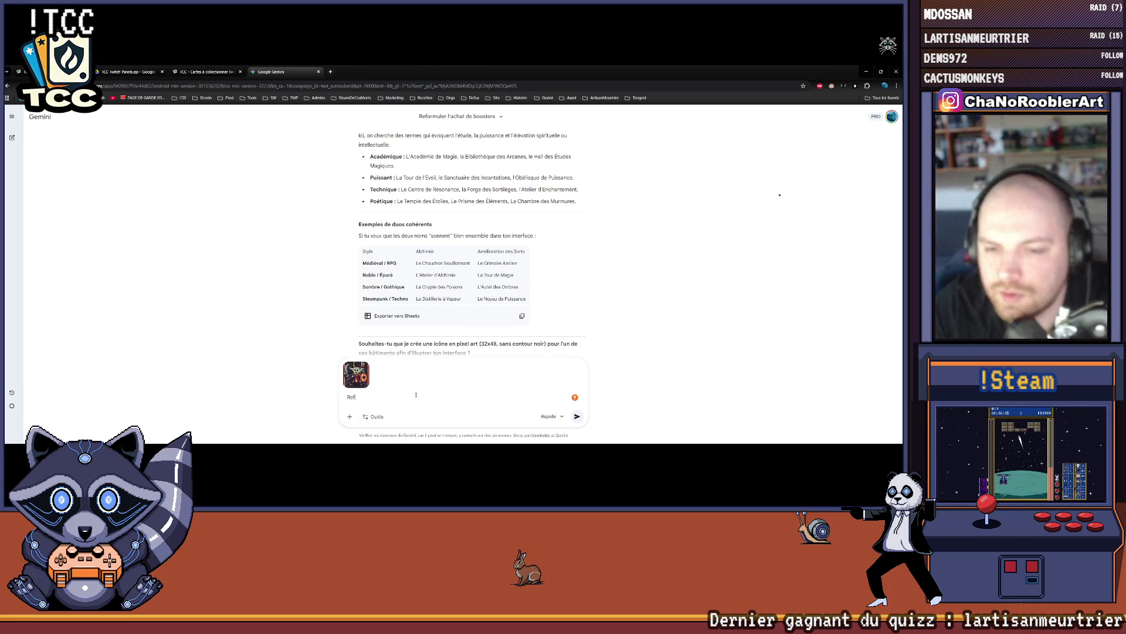
text( moi ce)
key(BackSpace)
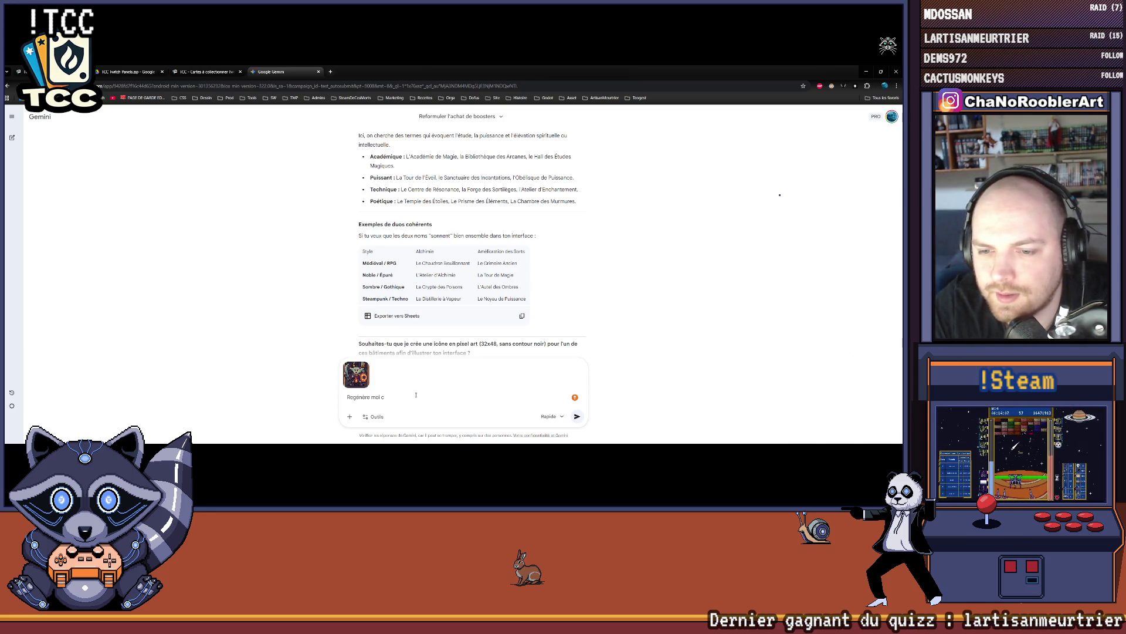
text(te carte)
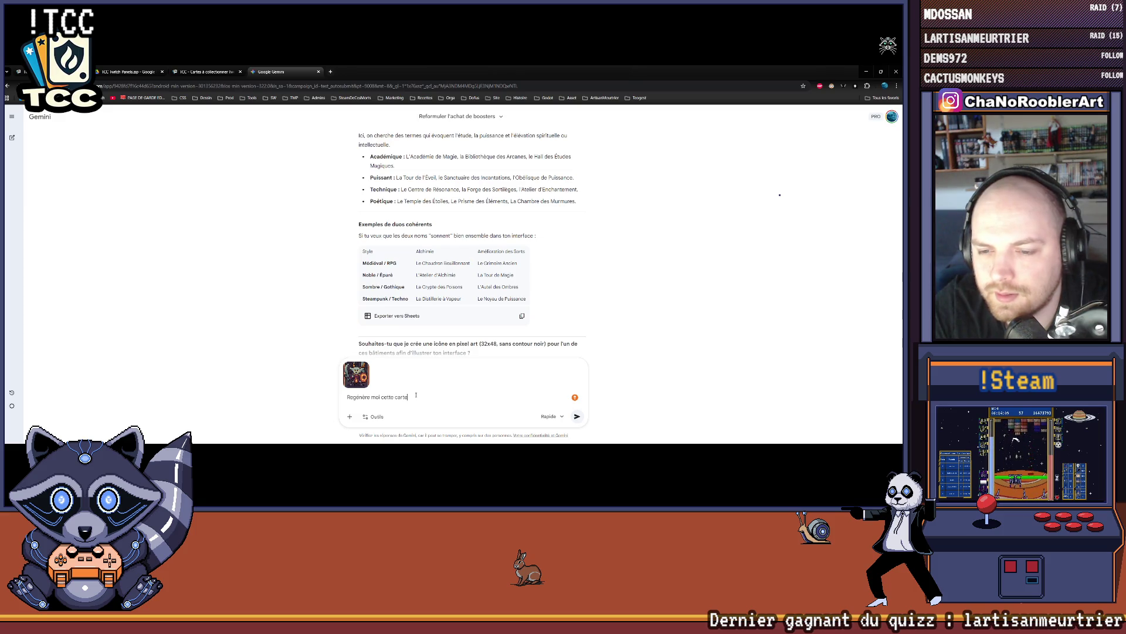
text(,)
text( mais en mode)
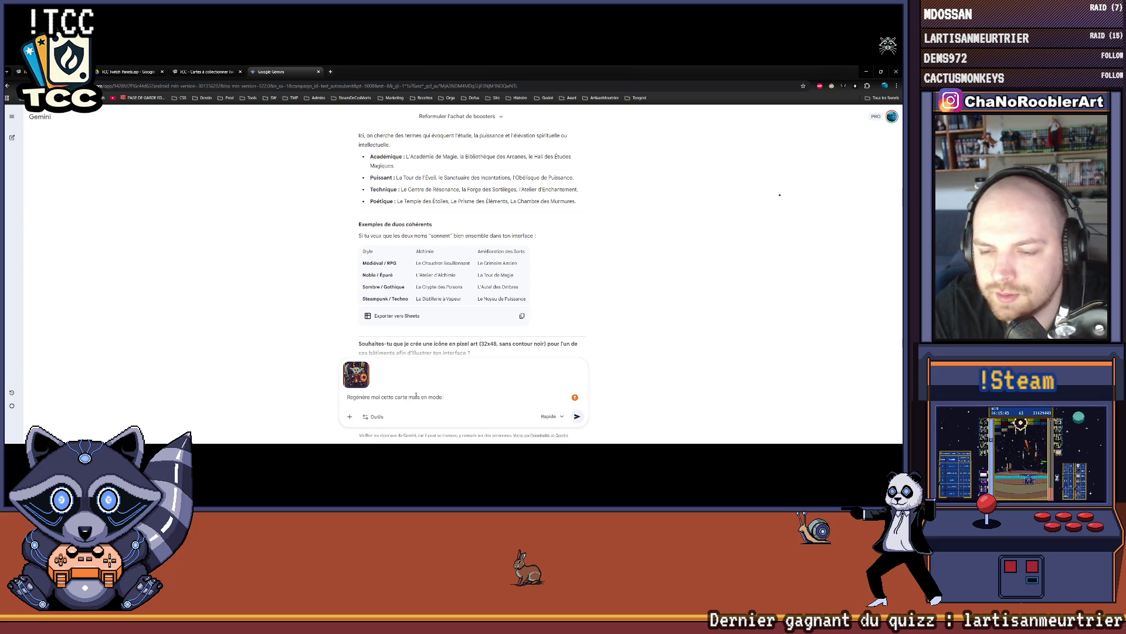
text( plus dark et)
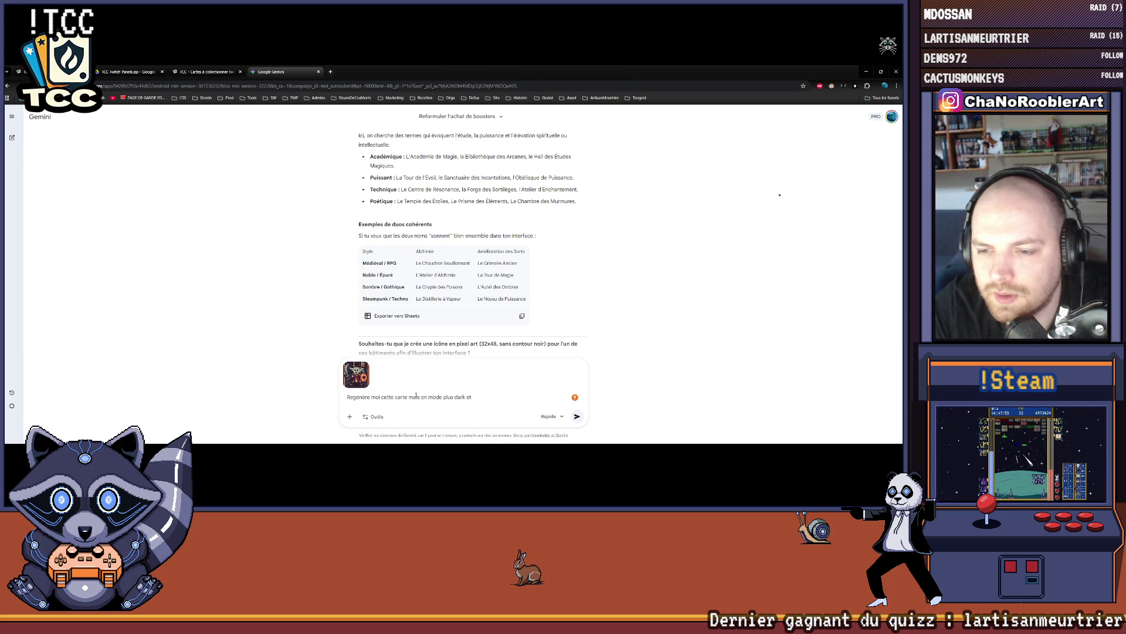
key(BackSpace)
key(BackSpace)
key(BackSpace)
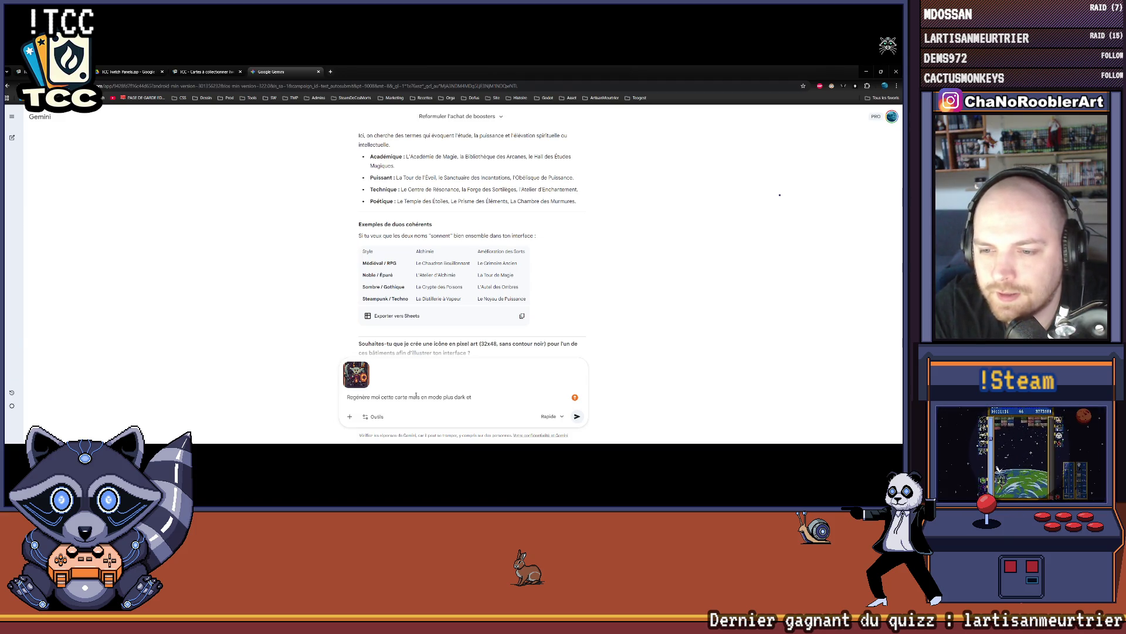
text(n vers)
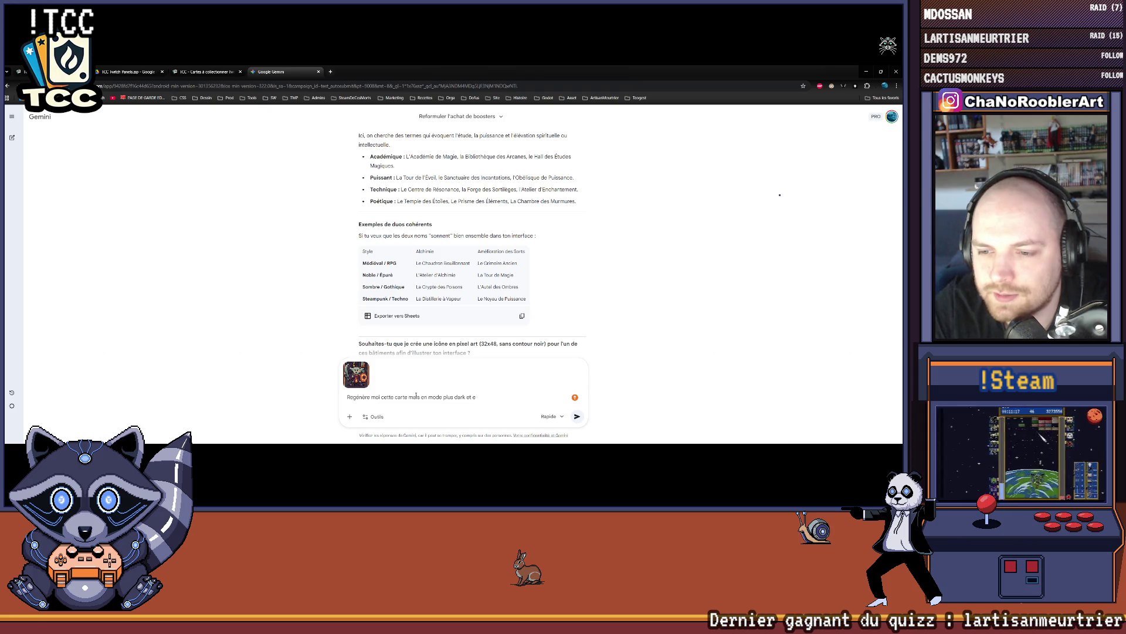
text(io)
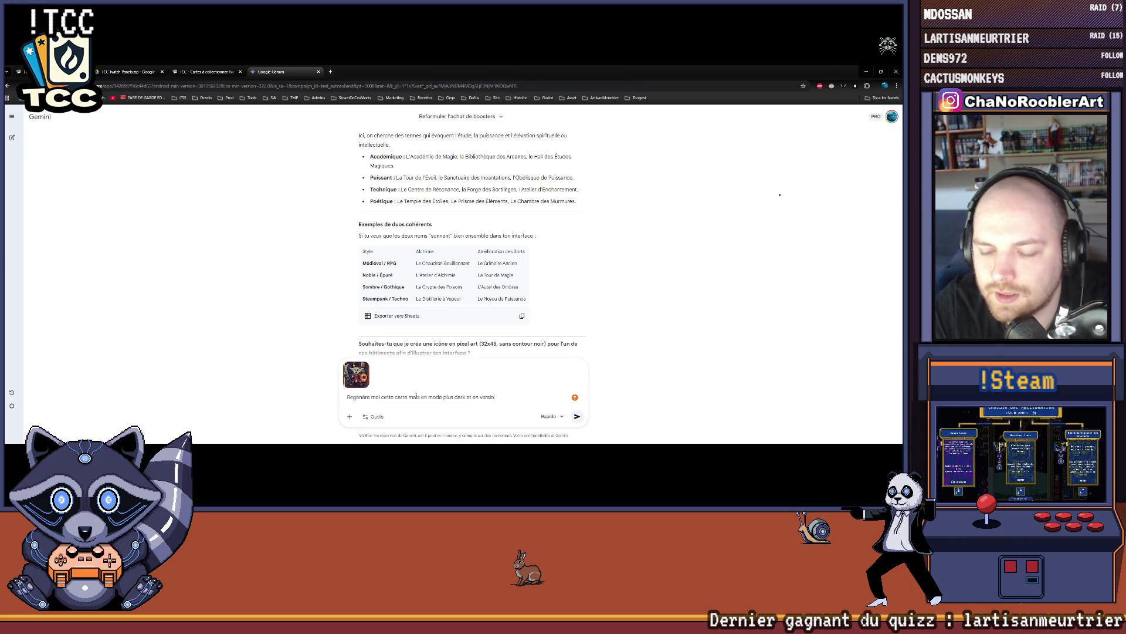
text(n manga et)
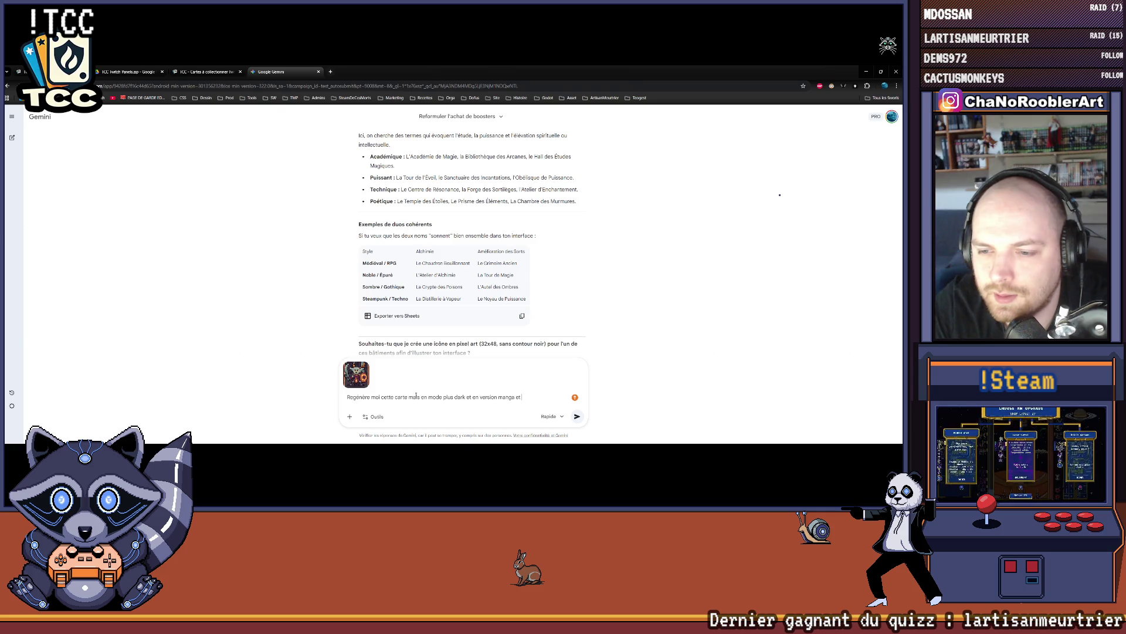
text( pas en pixel art)
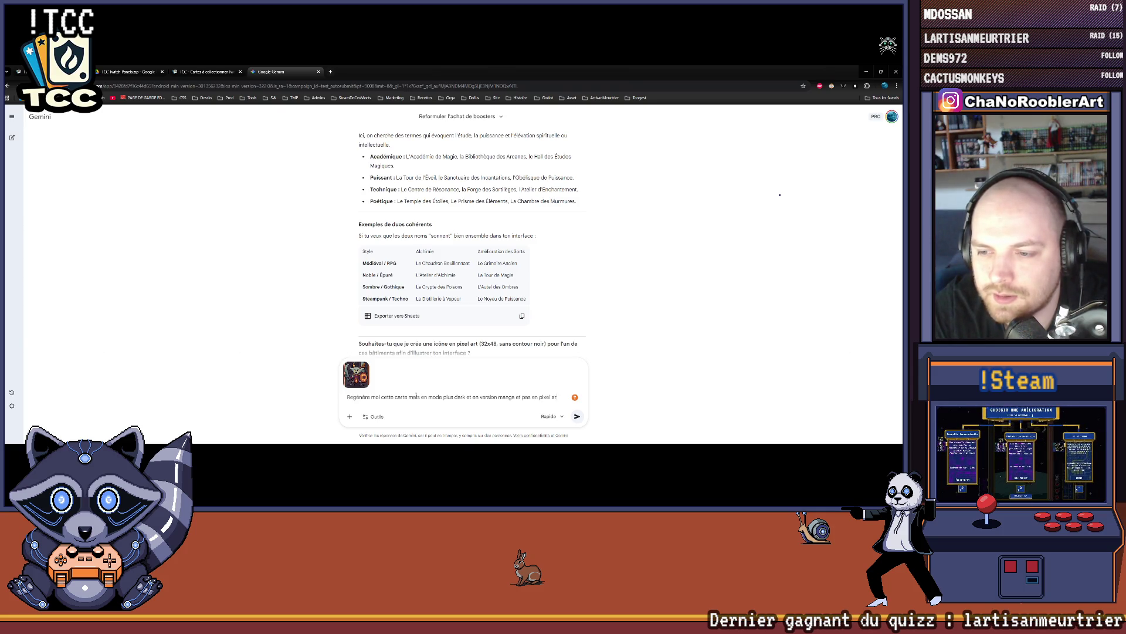
key(Return)
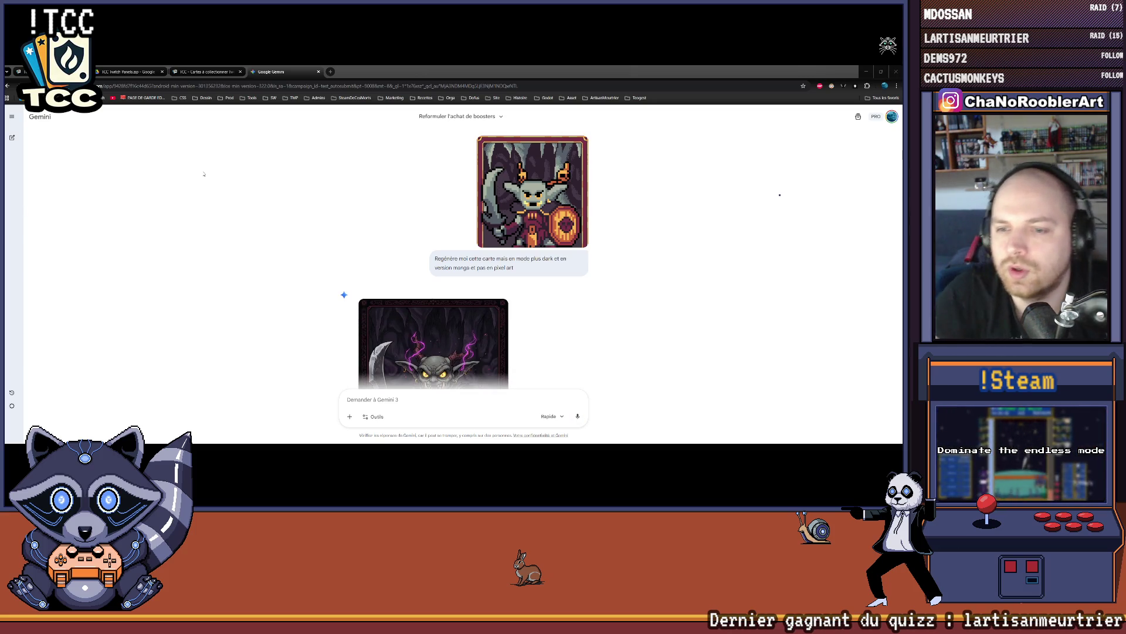
scroll(320, 233, down, 3)
scroll(296, 249, up, 1)
scroll(296, 249, down, 1)
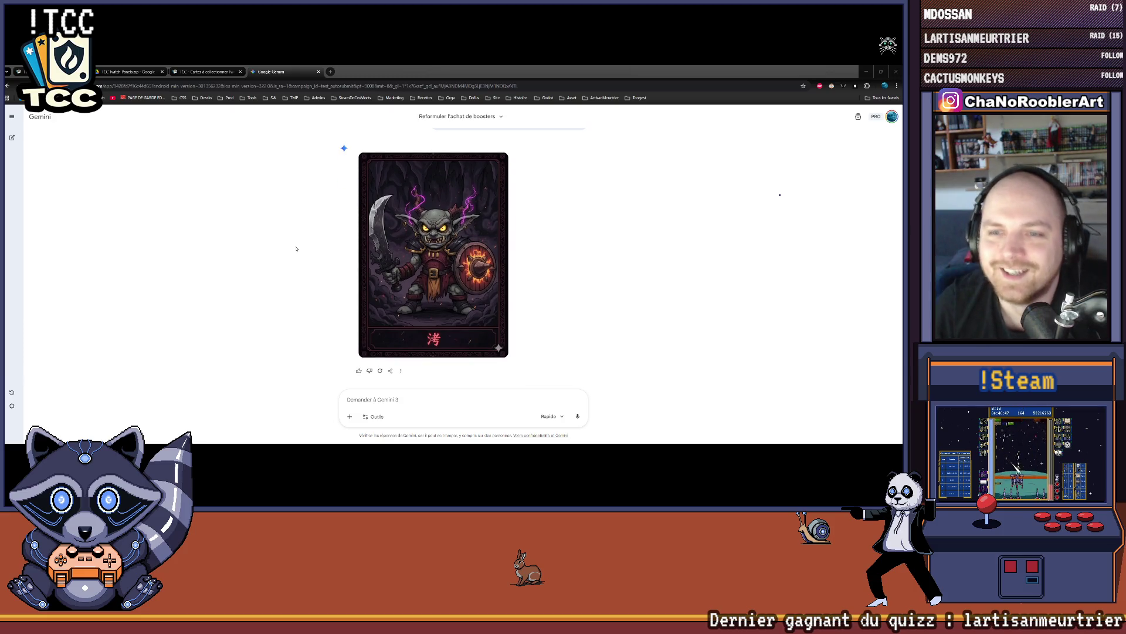
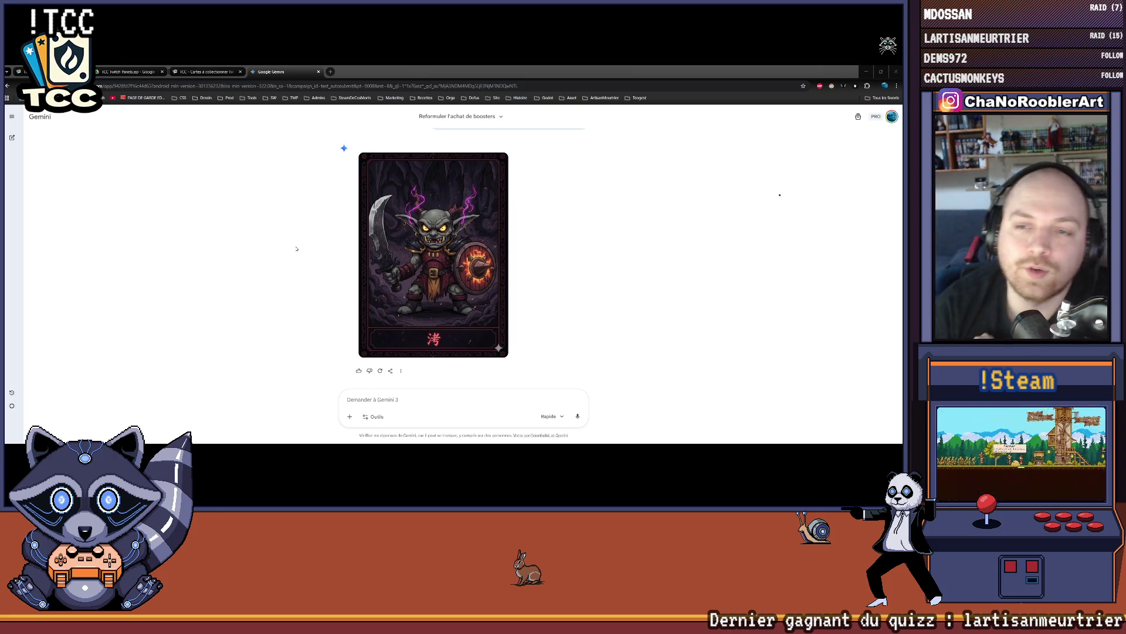
- Glance at the TCC card admin page, then return to the Gemini conversation
click(205, 72)
scroll(228, 301, up, 5)
click(271, 71)
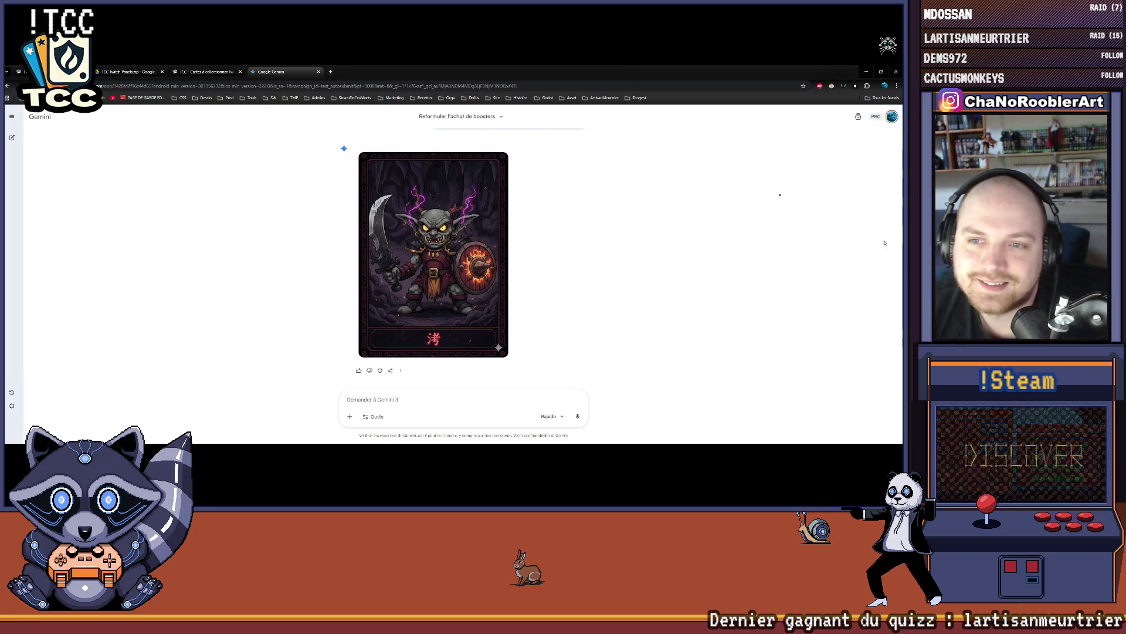
scroll(581, 292, up, 3)
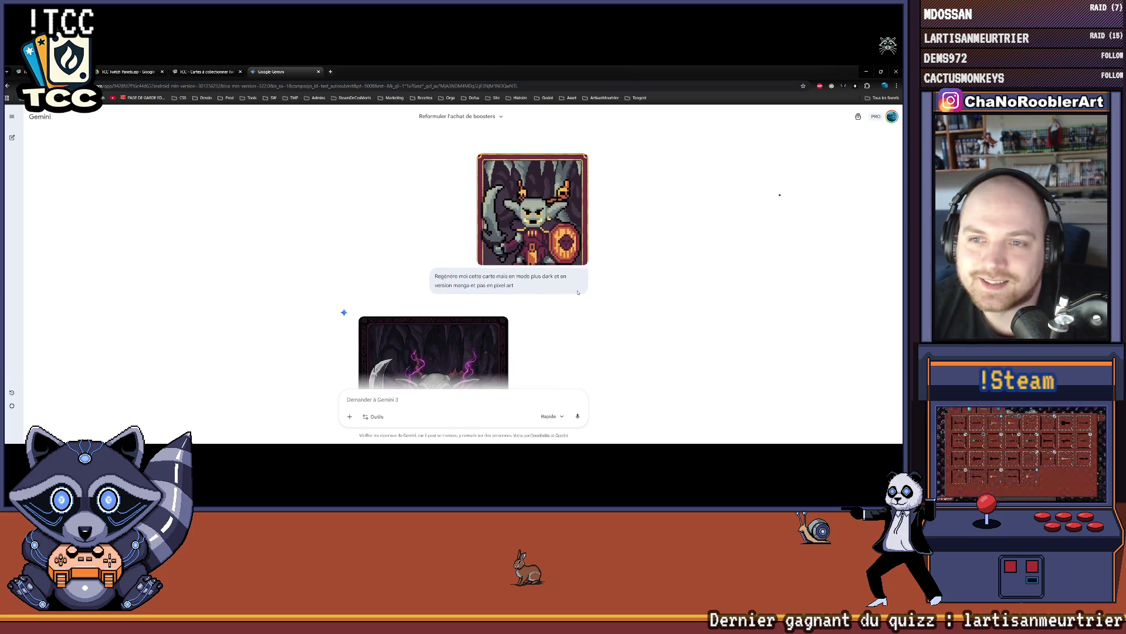
scroll(610, 292, down, 3)
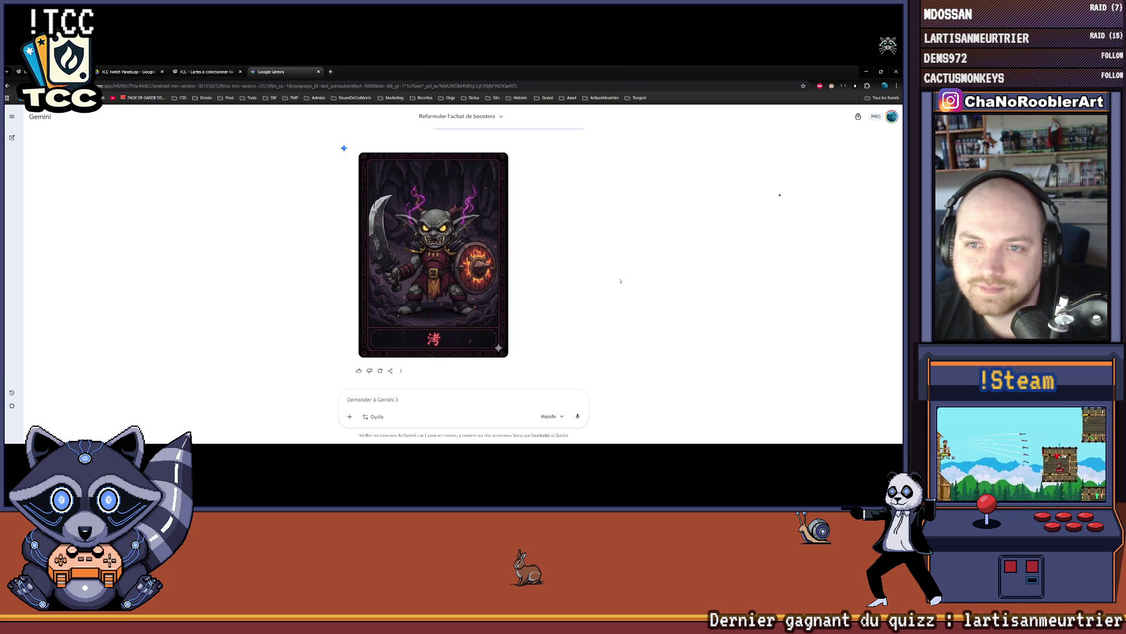
- Preview the goblin, pixel-art goblin and dark manga goblin cards at full size
click(364, 291)
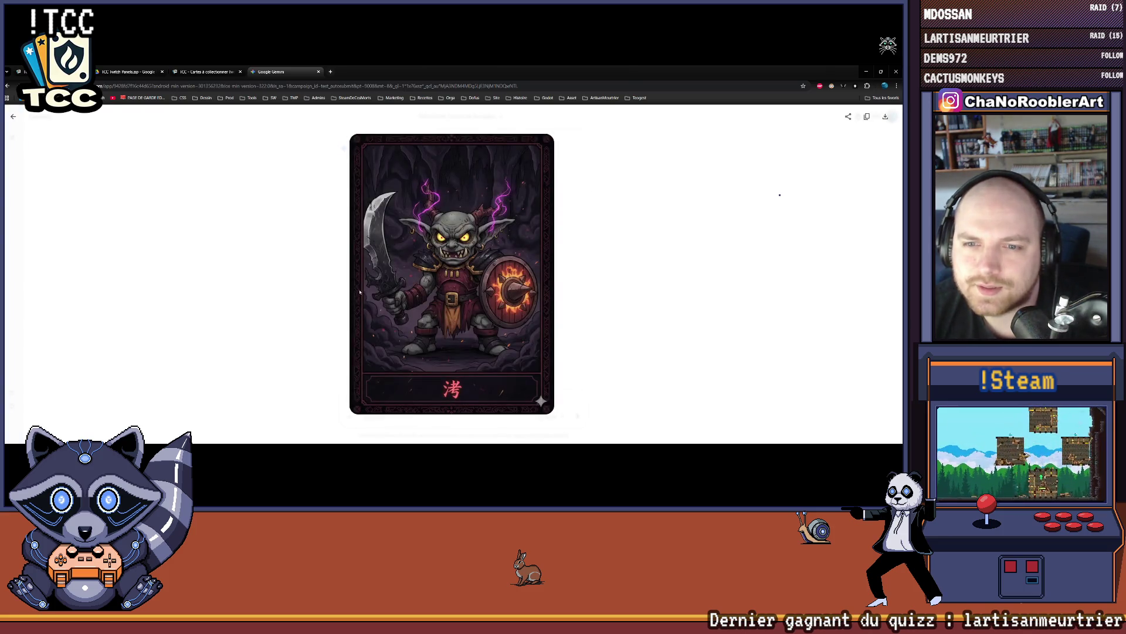
click(613, 328)
scroll(538, 209, up, 4)
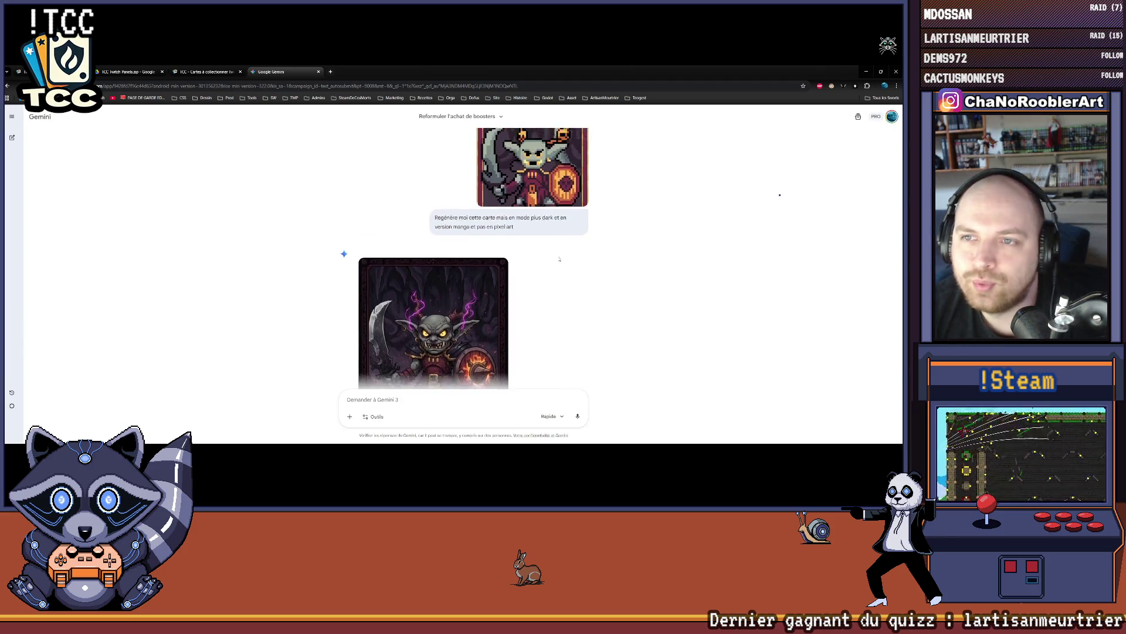
scroll(539, 209, down, 3)
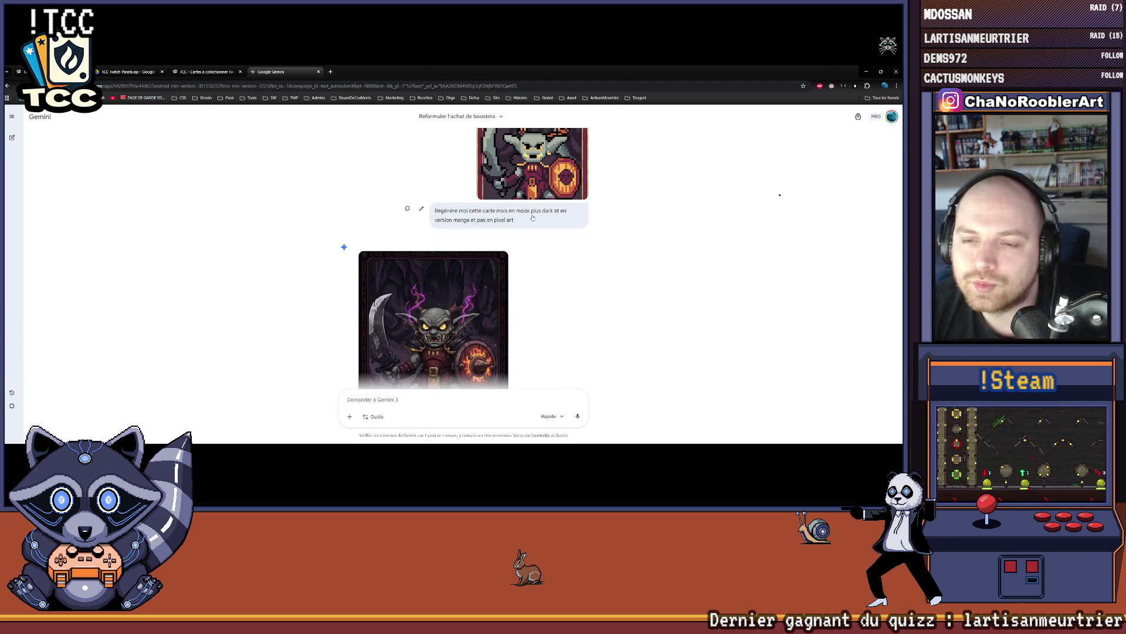
scroll(576, 227, up, 2)
scroll(575, 226, up, 1)
click(576, 246)
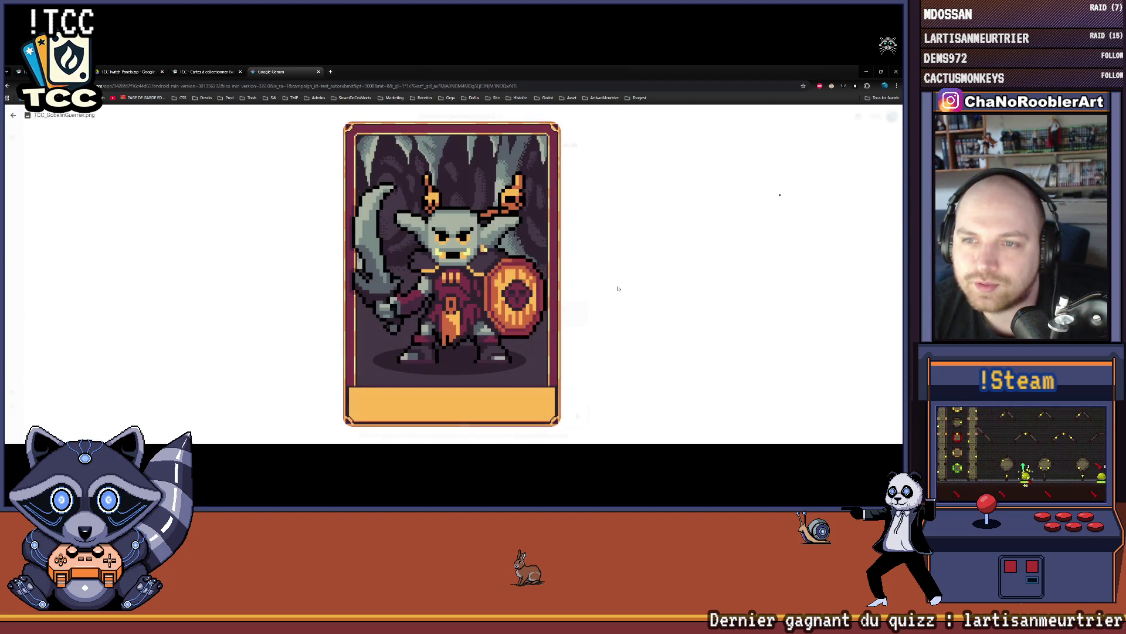
key(Escape)
scroll(464, 267, down, 3)
click(468, 269)
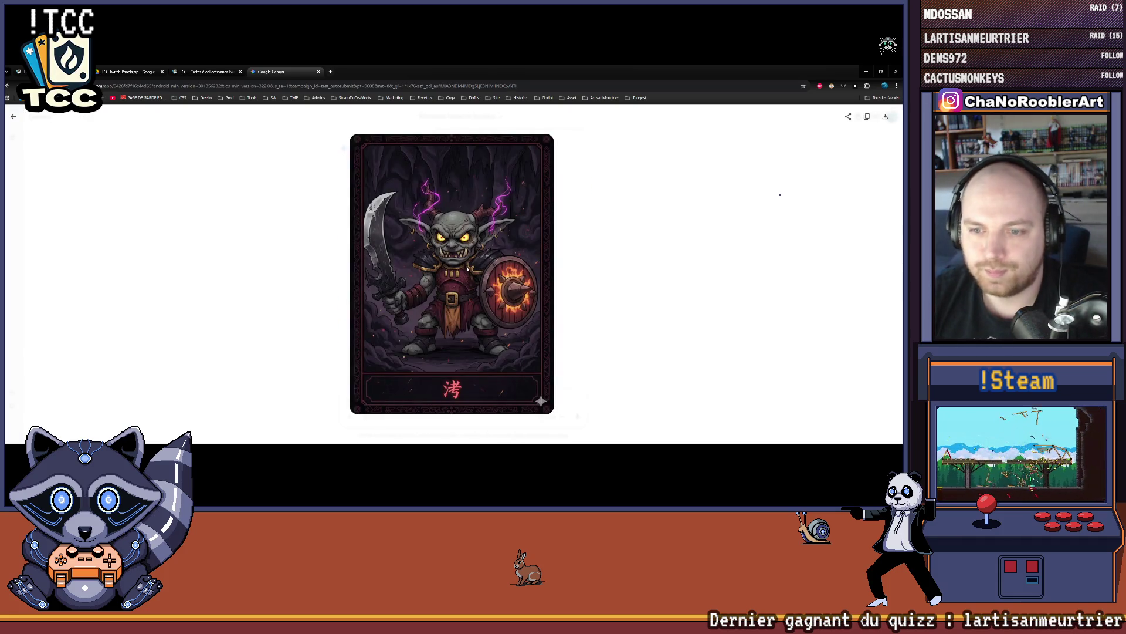
click(608, 272)
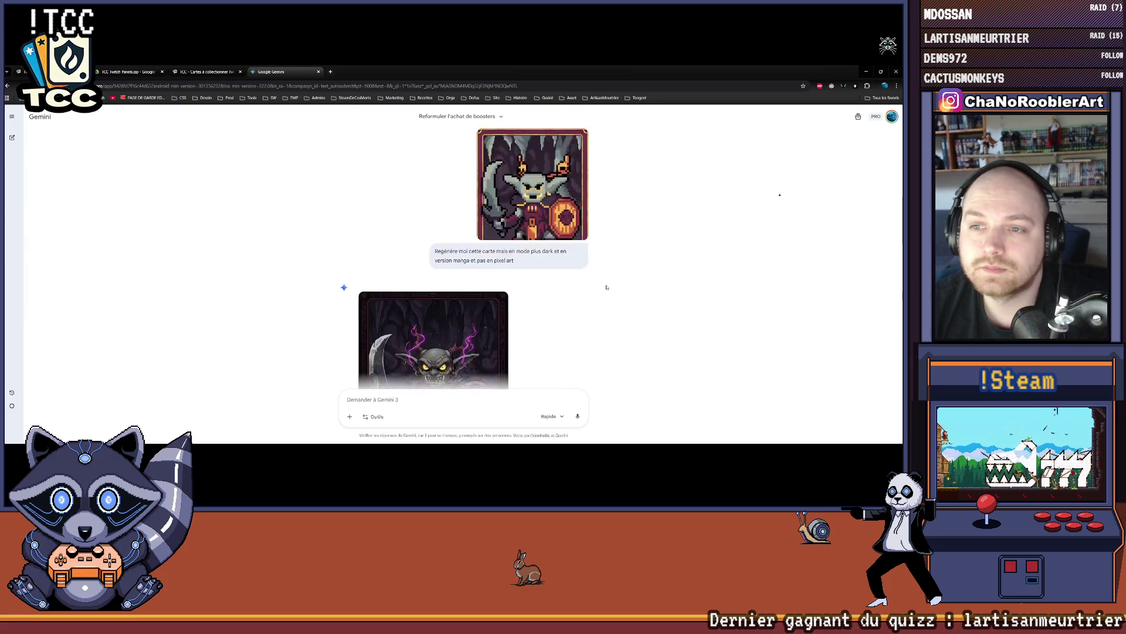
- Start saving the dark manga goblin card and browse to Documents > Asset > Stream > TCC
right_click(461, 255)
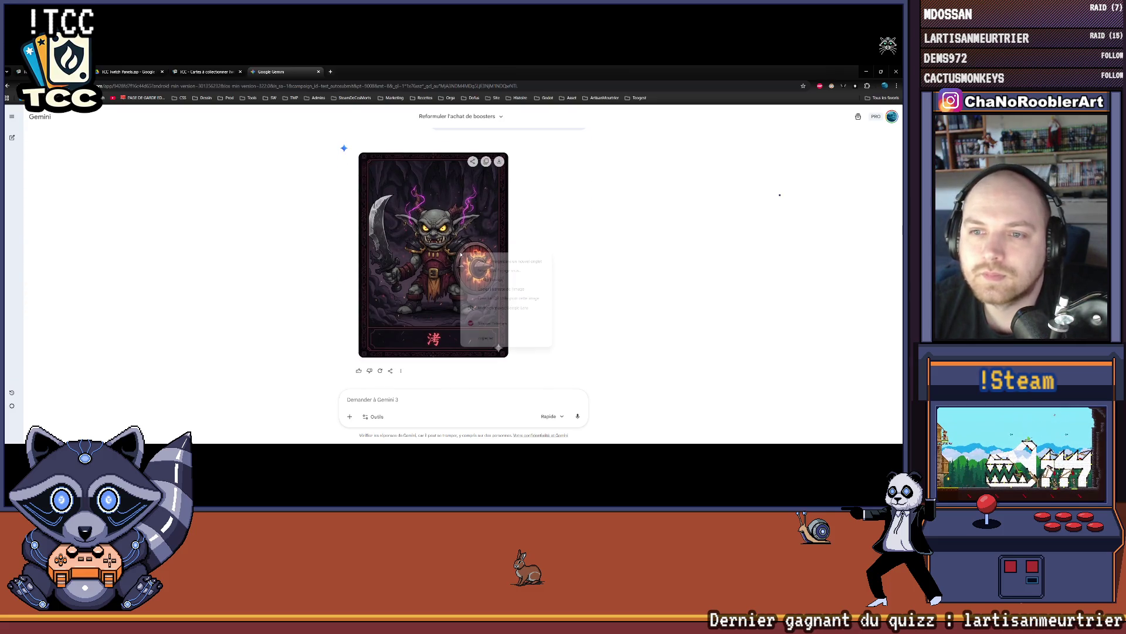
click(505, 271)
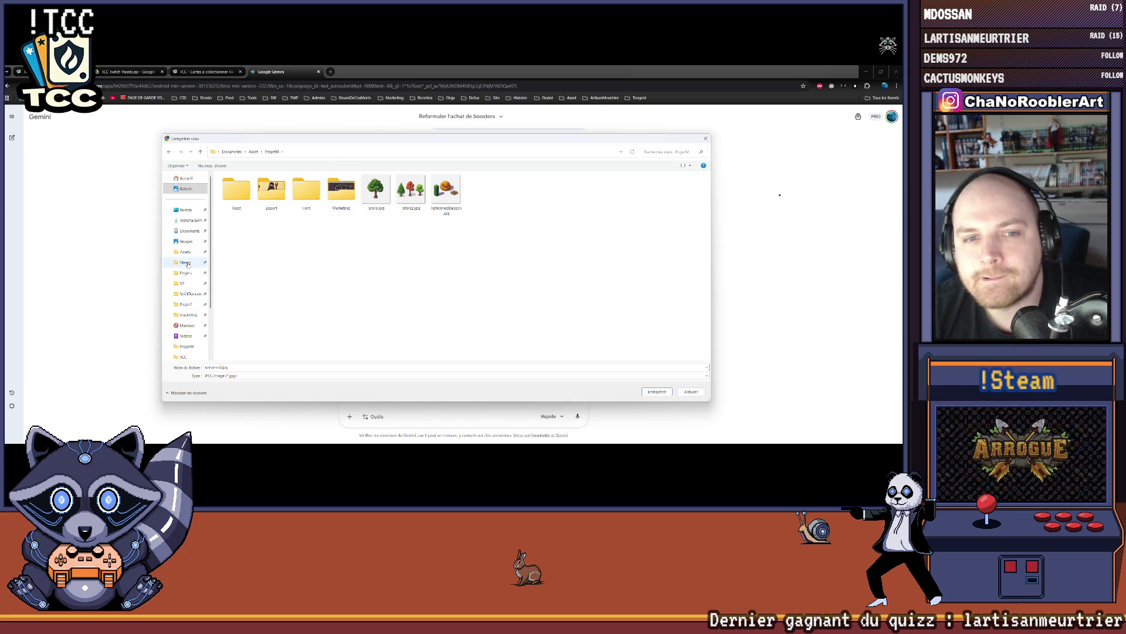
click(189, 230)
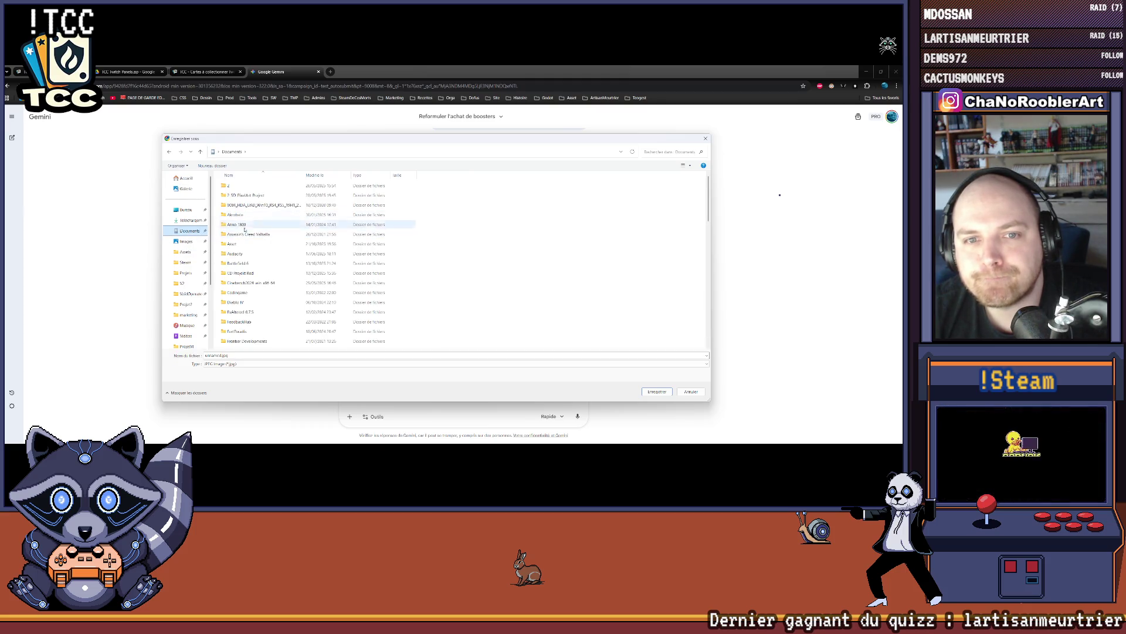
double_click(237, 245)
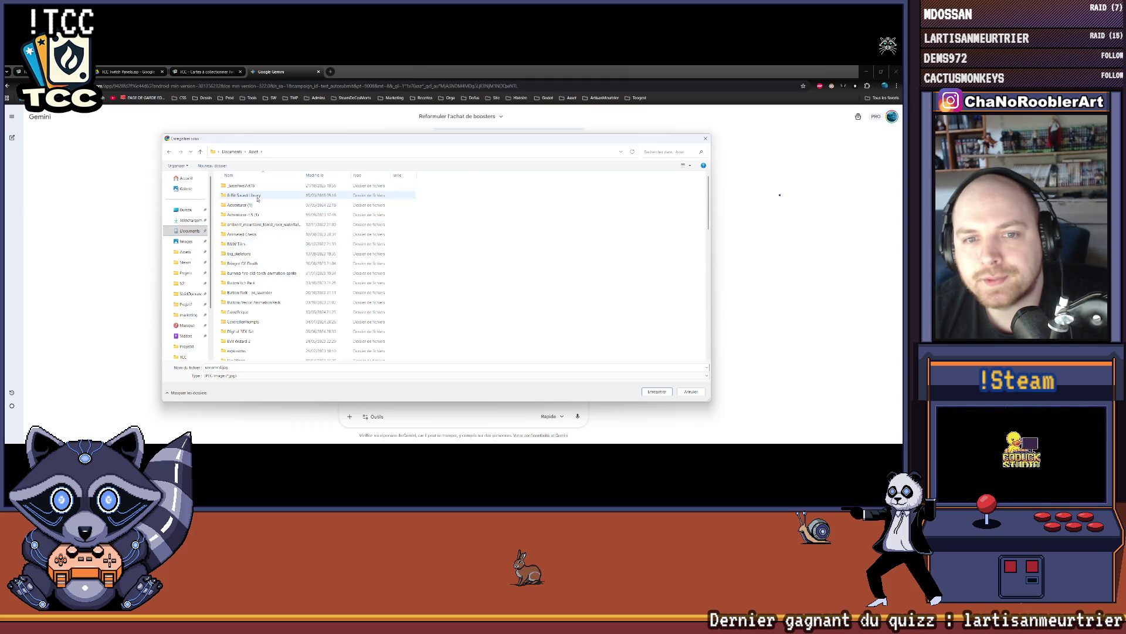
scroll(282, 264, down, 5)
scroll(282, 264, down, 1)
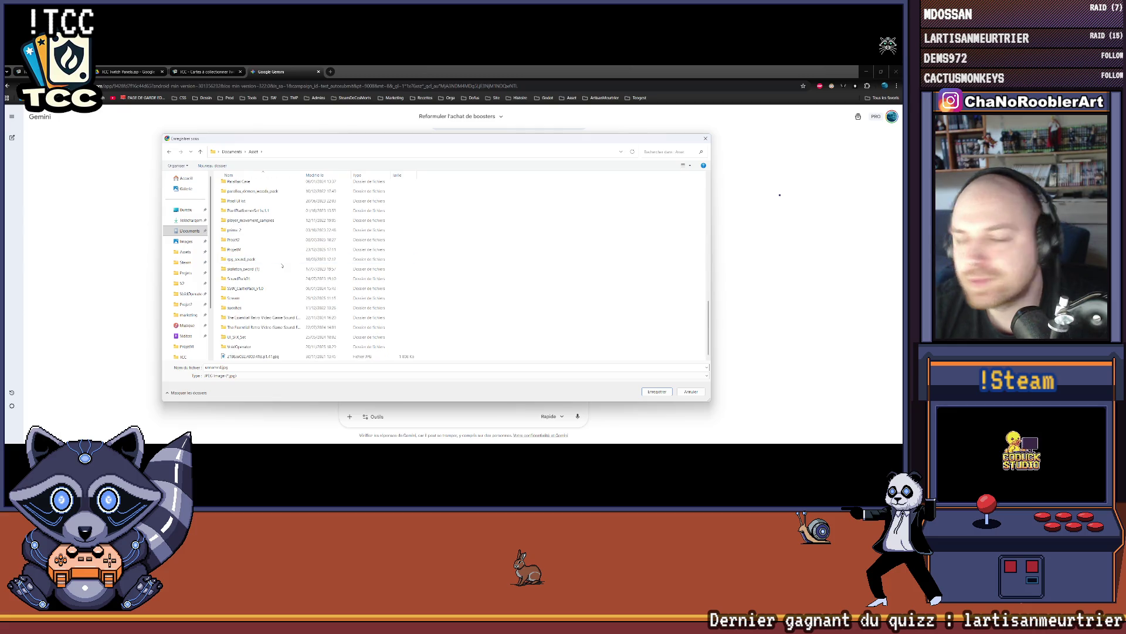
double_click(276, 298)
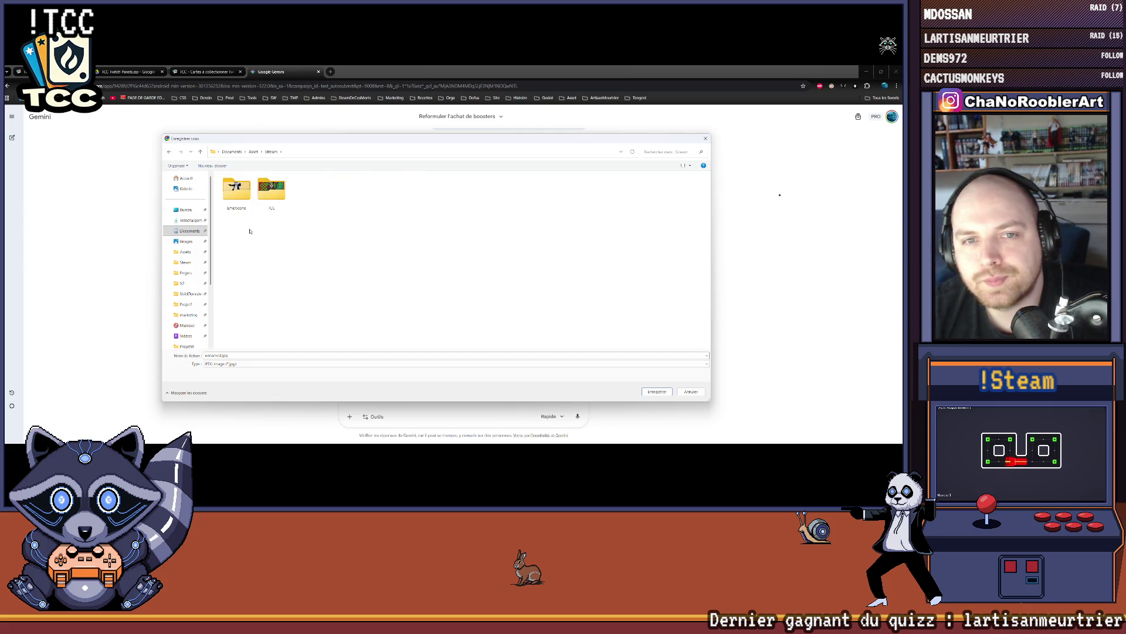
double_click(270, 194)
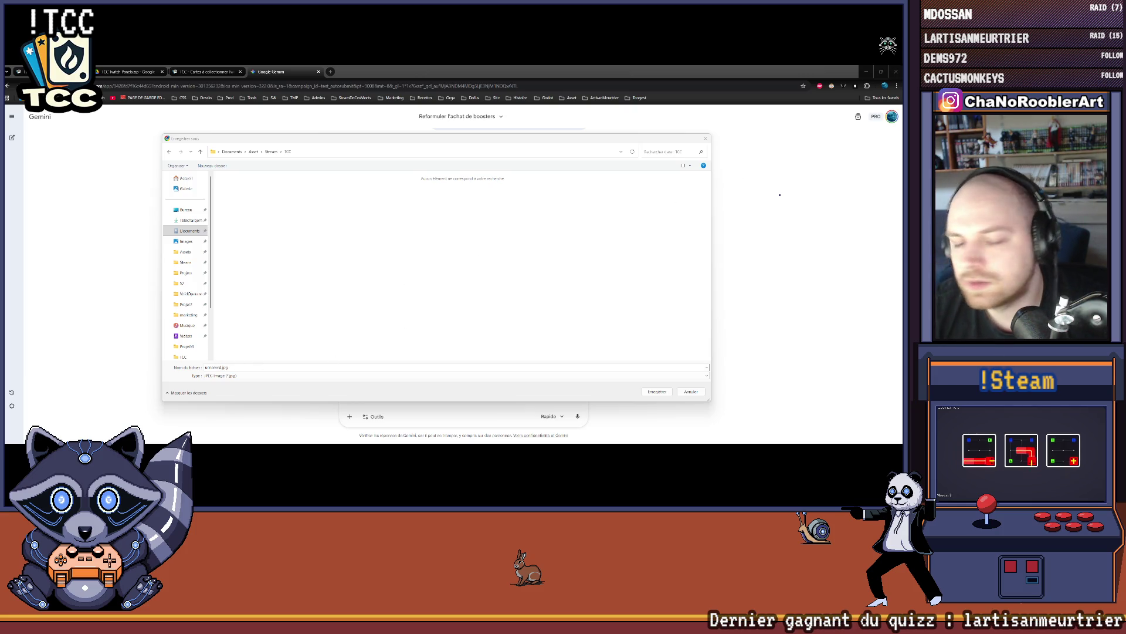
- Show all file types and save the card as TCC_GobelinGuerrierIA.png
click(243, 376)
click(234, 381)
click(235, 376)
click(235, 382)
click(235, 376)
click(234, 389)
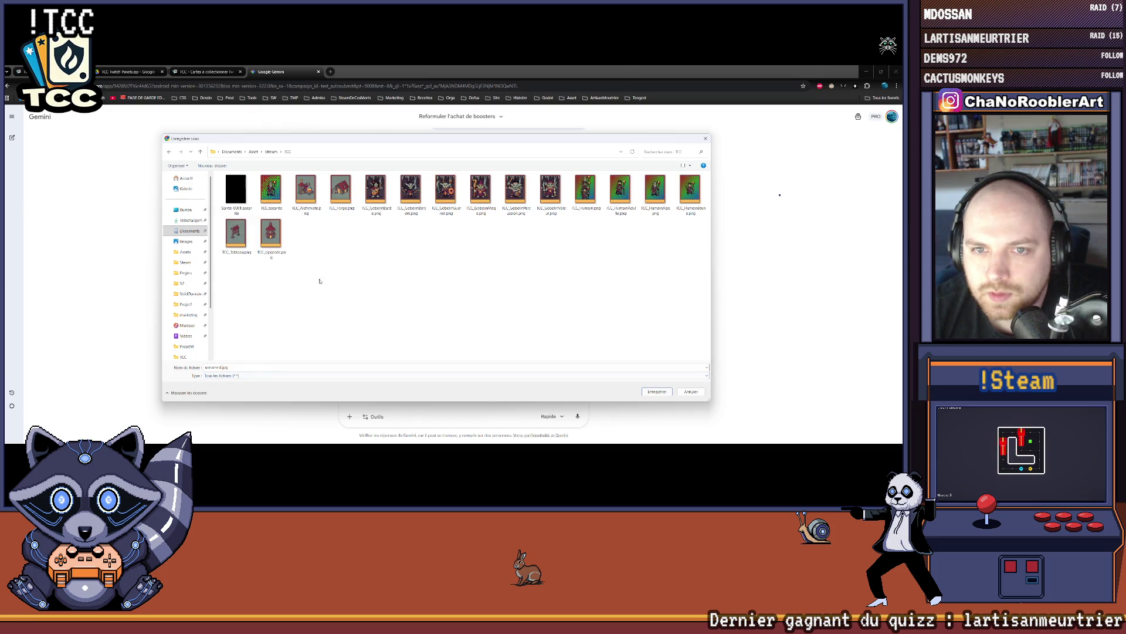
click(441, 186)
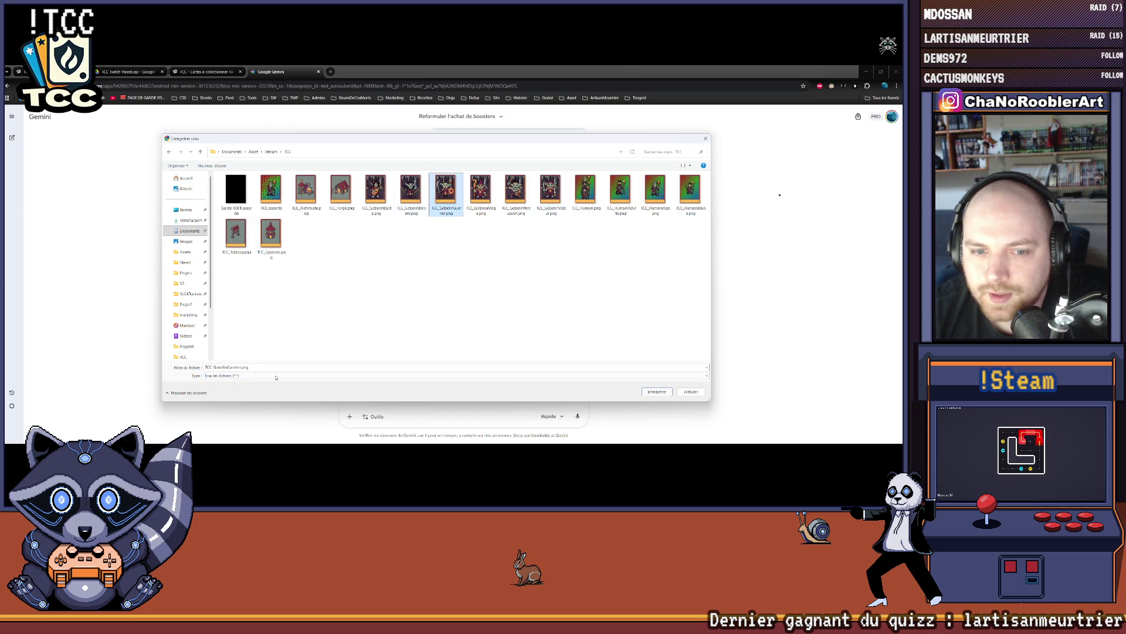
click(242, 367)
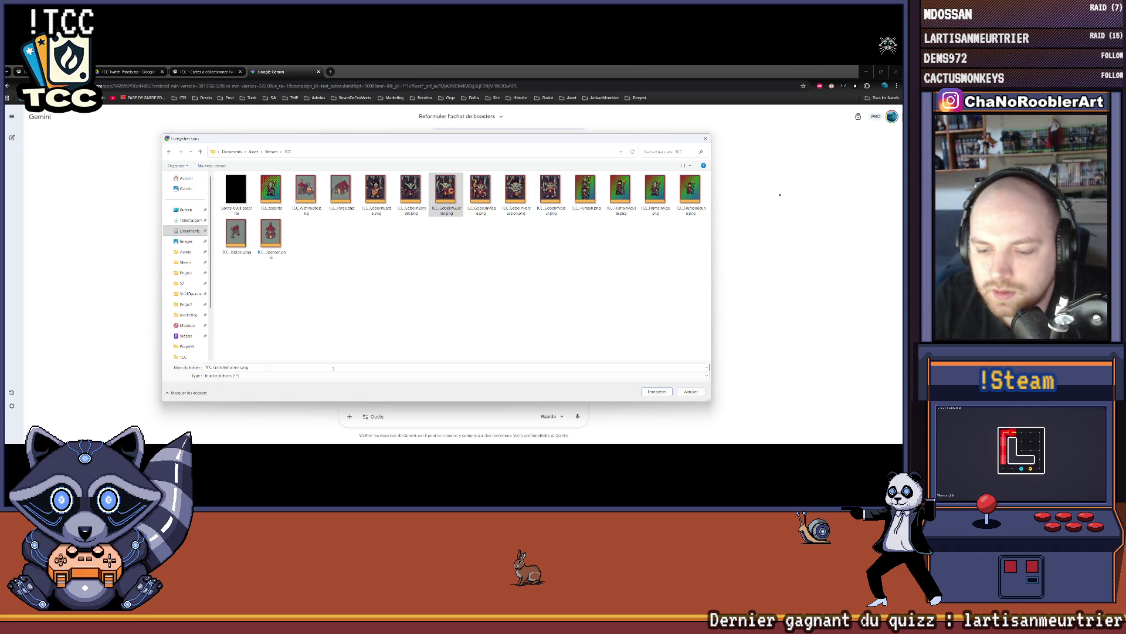
text(AI)
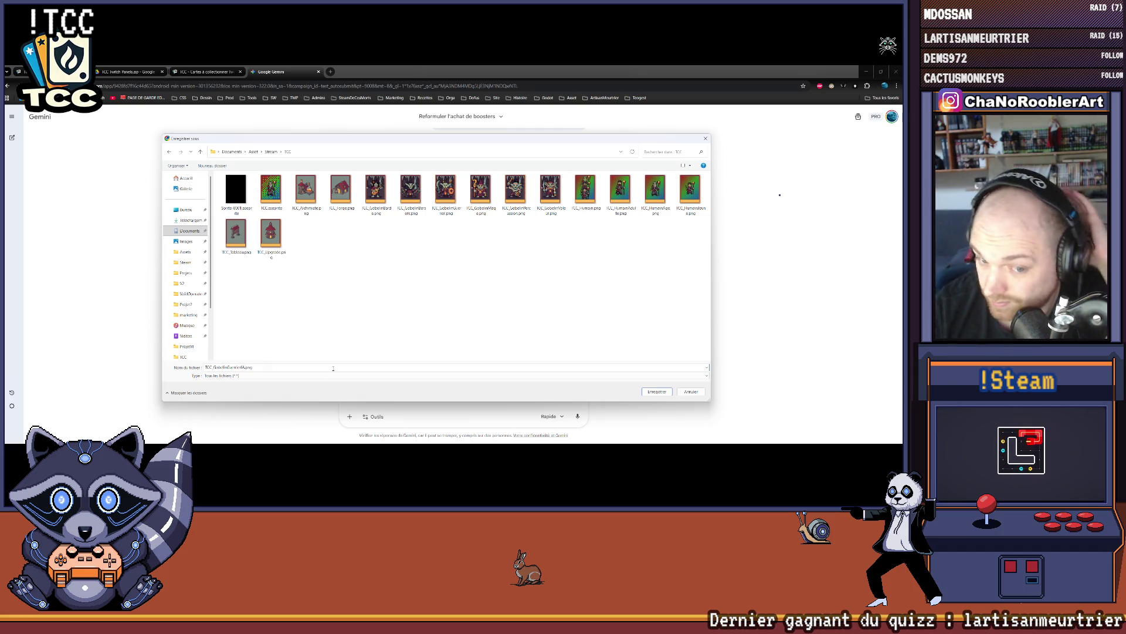
click(653, 392)
- Check the saved card image, then go back to the TCC card admin list
click(821, 103)
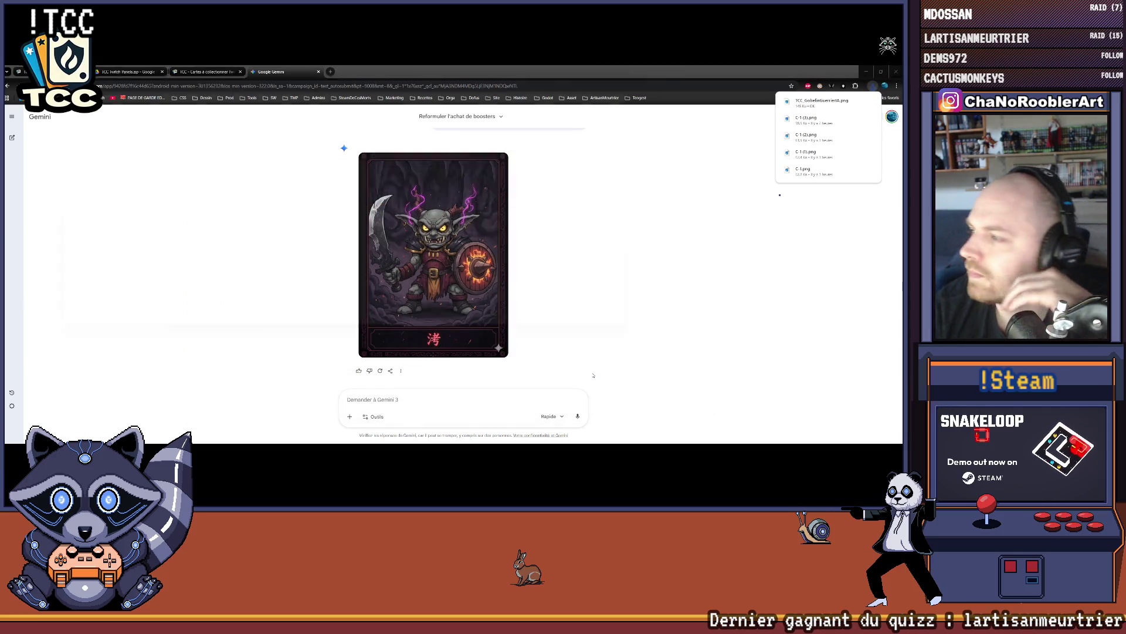
scroll(500, 227, up, 5)
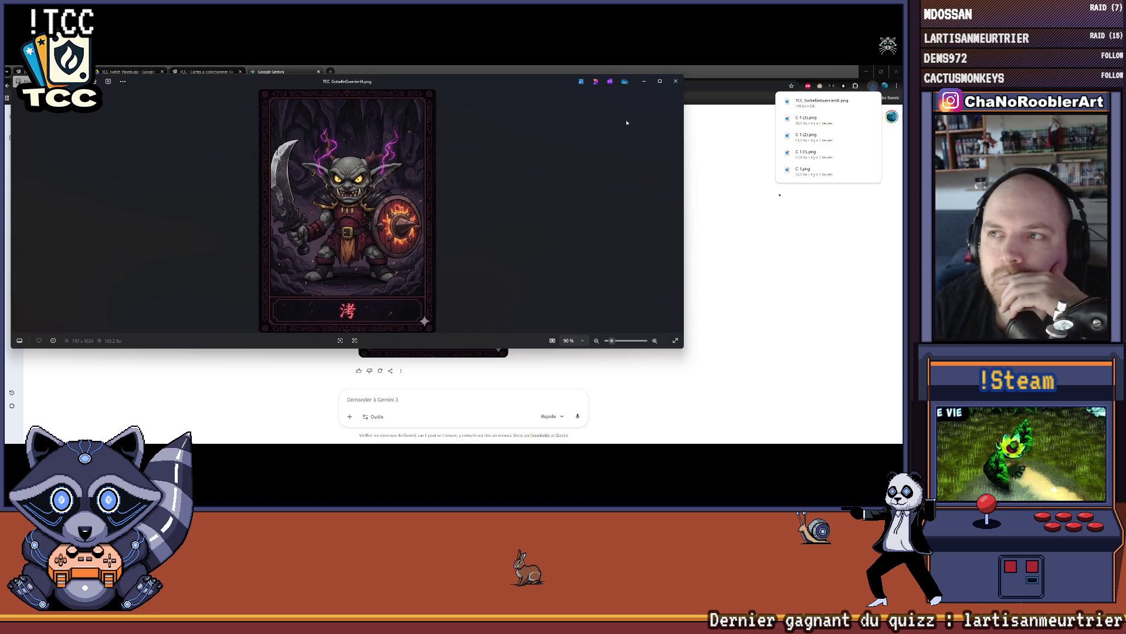
key(Escape)
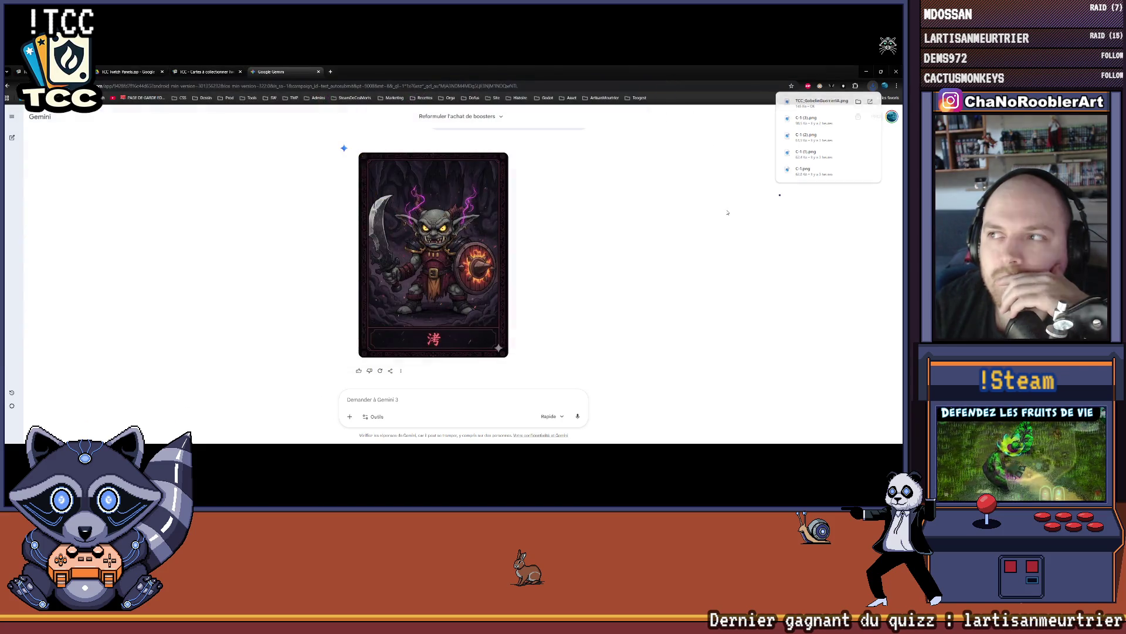
click(189, 72)
scroll(259, 192, down, 3)
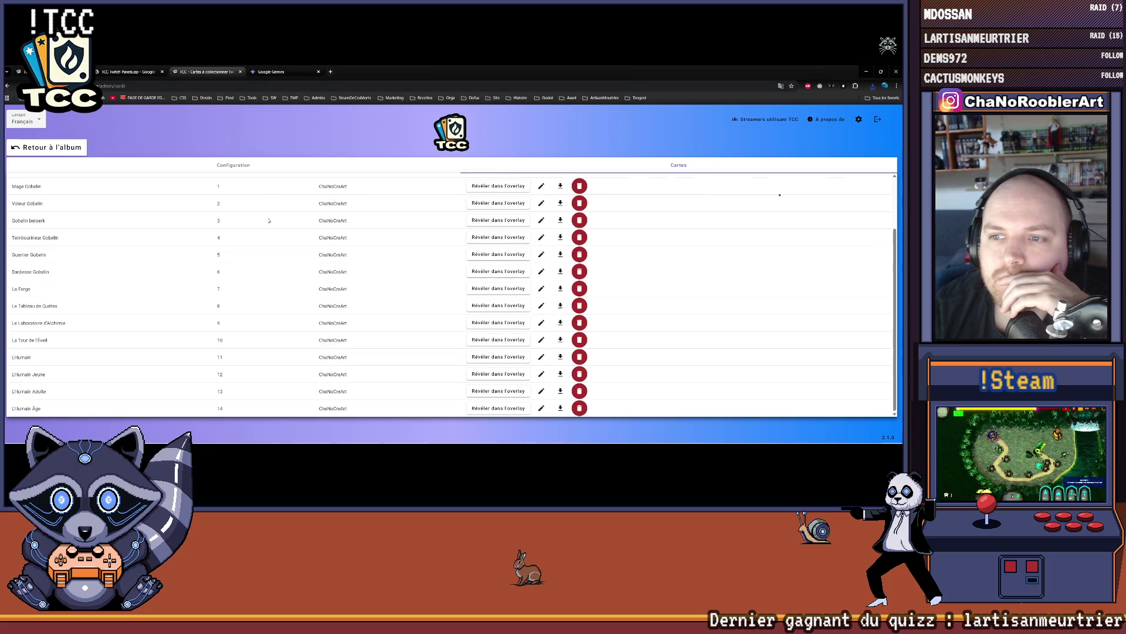
- Begin a creator card named Guerrier Gobelin IA with creator GEMINI IA, then show the desktop
scroll(311, 256, up, 3)
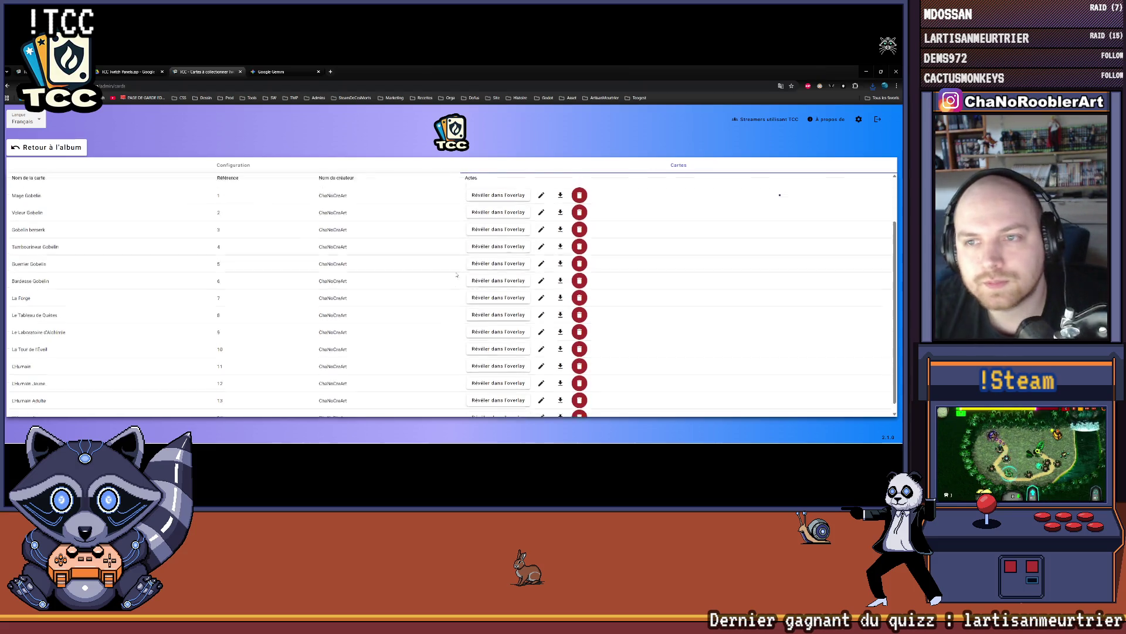
click(437, 213)
click(346, 209)
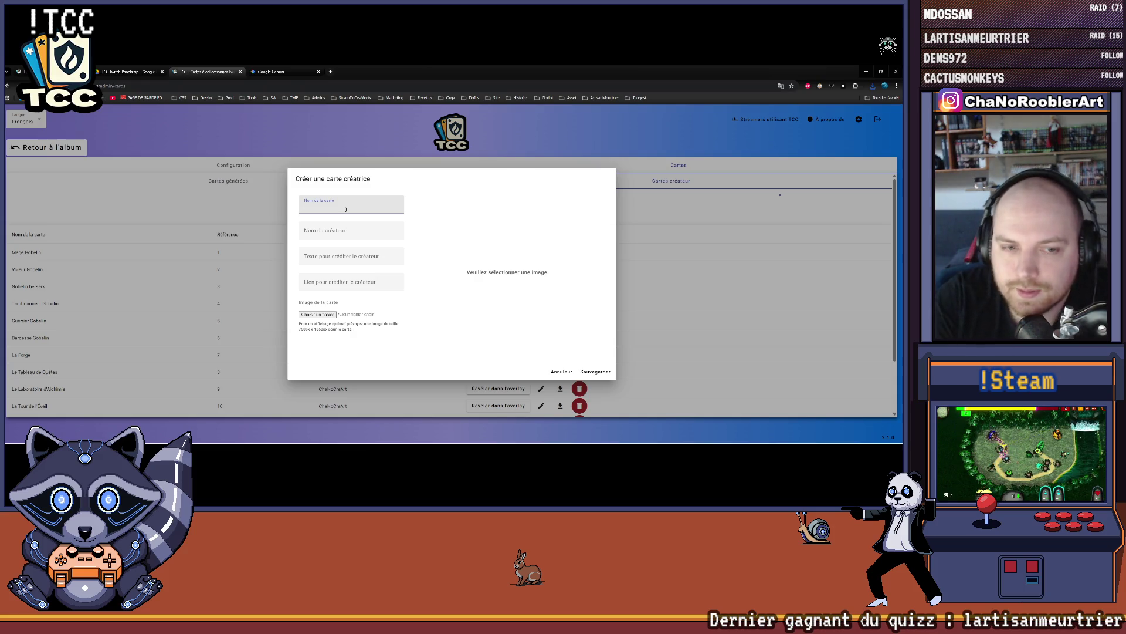
text(Gobelin)
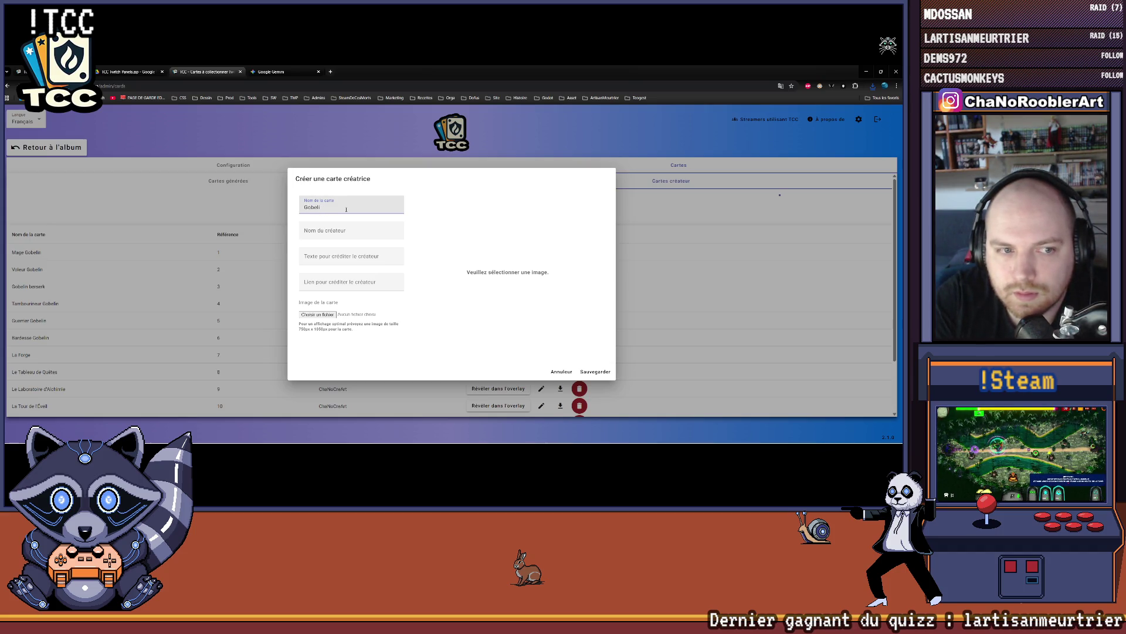
key(BackSpace)
key(BackSpace)
key(BackSpace)
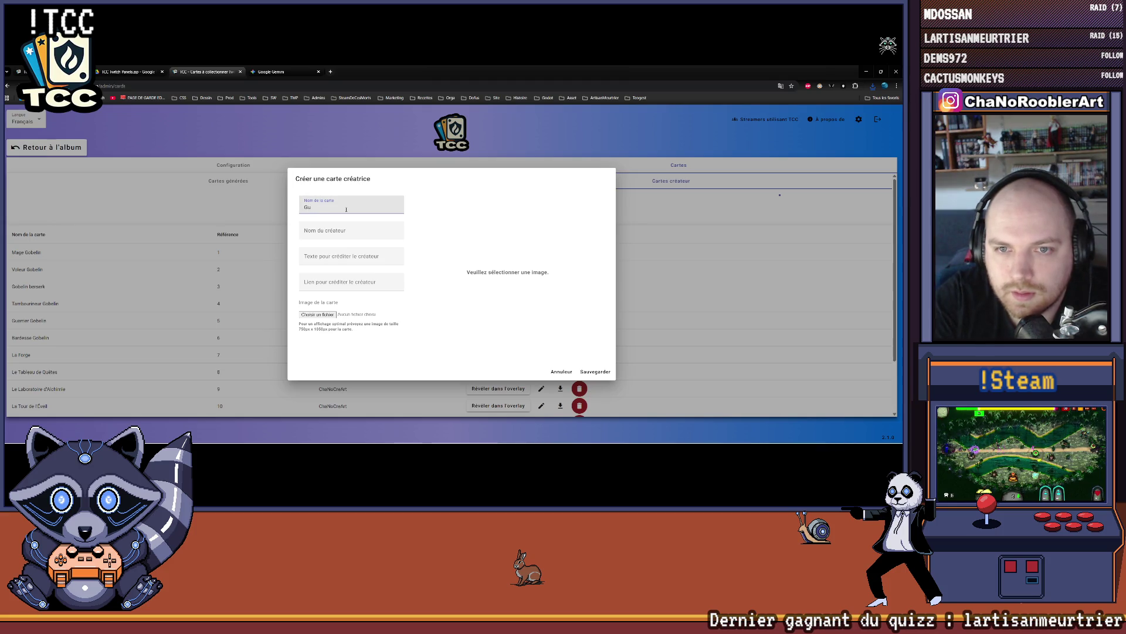
text(Guerrier)
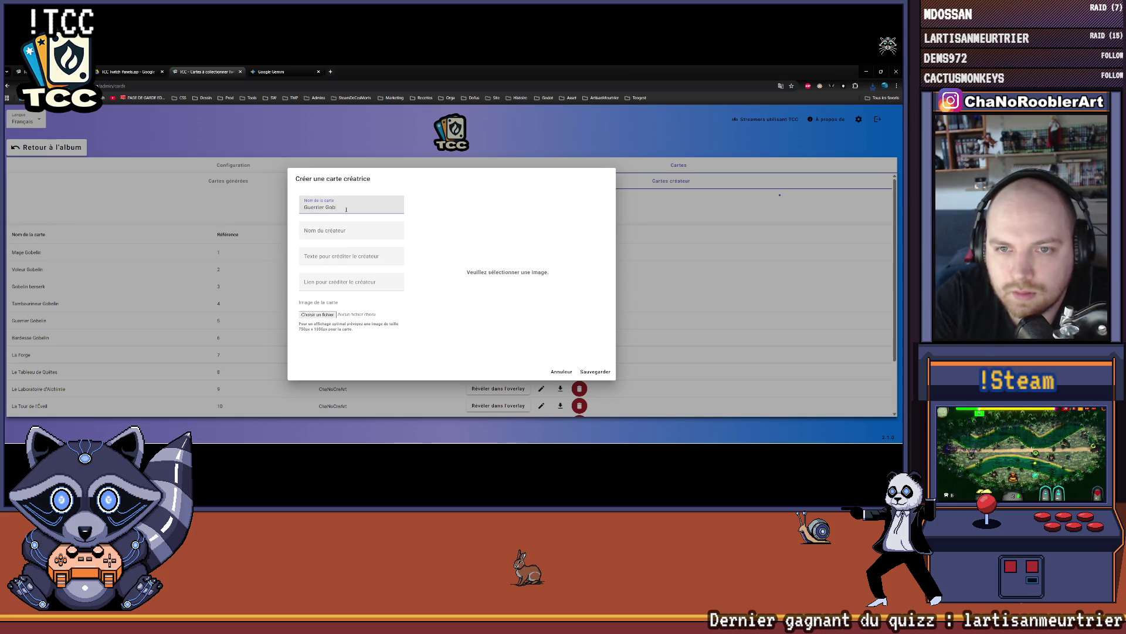
text(n IA)
key(Tab)
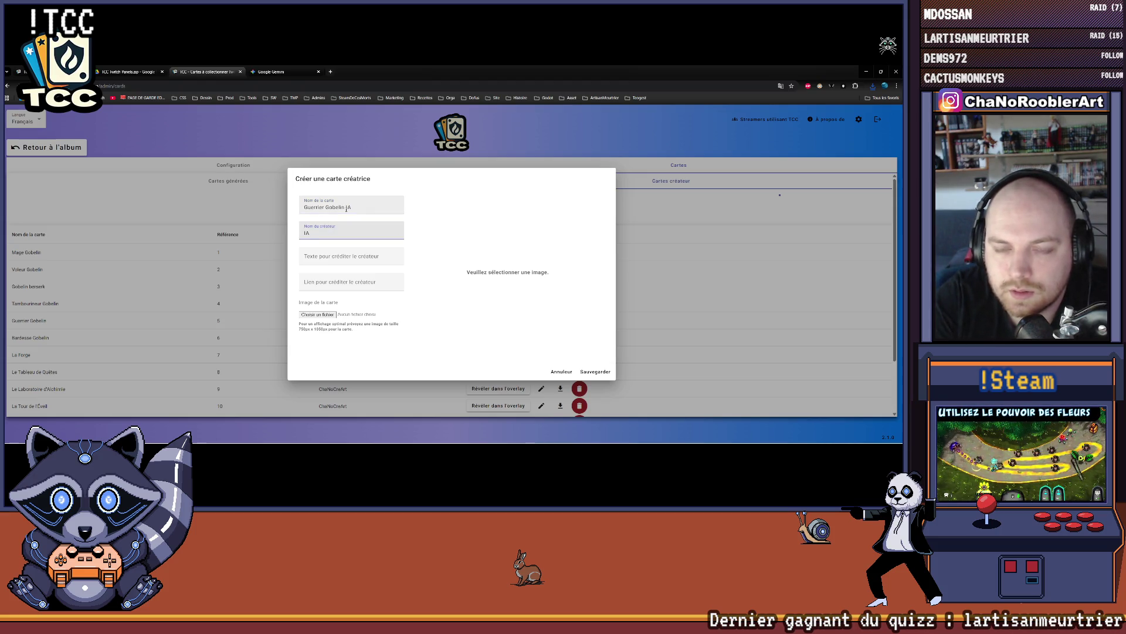
text(GEMINI)
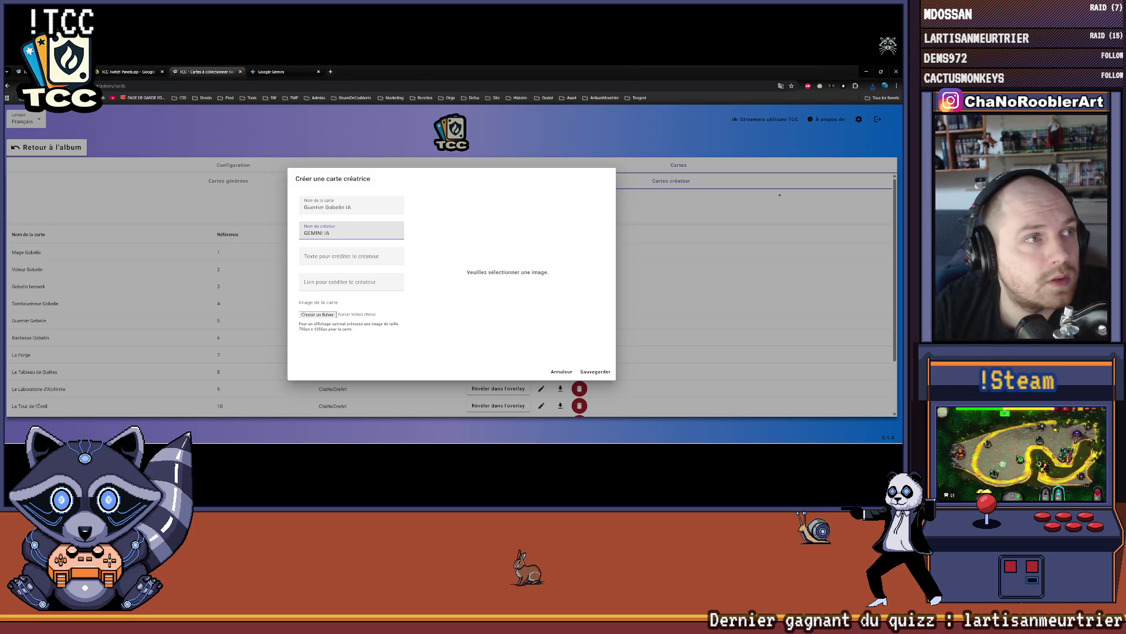
key(alt+Tab)
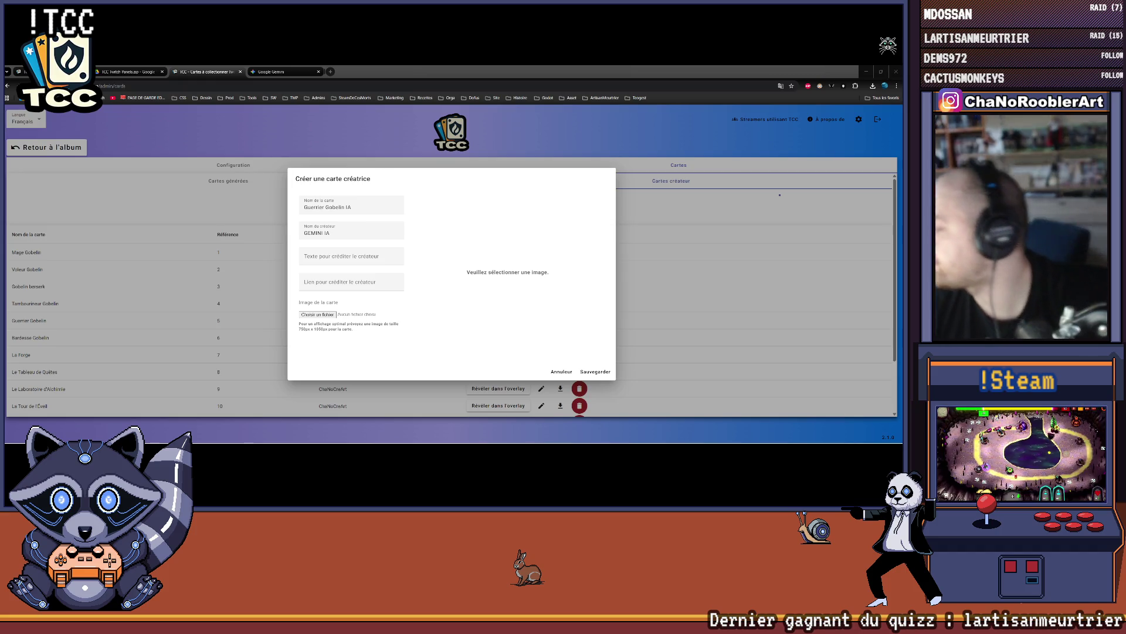
key(super+d)
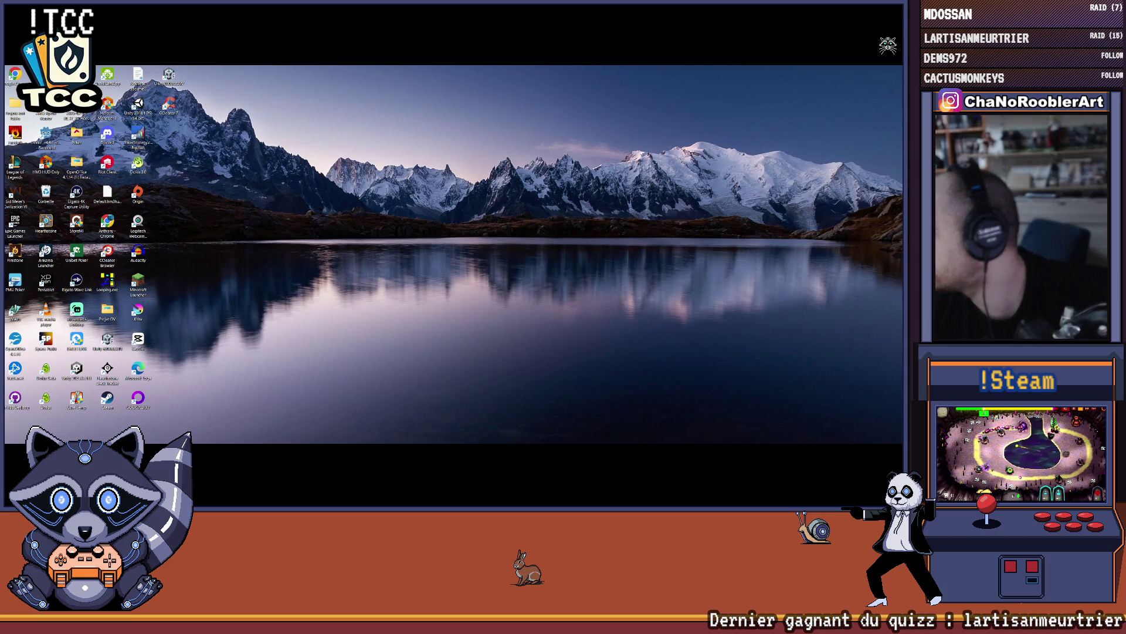
- Toggle between the desktop and the browser holding the Guerrier Gobelin IA form
key(super+d)
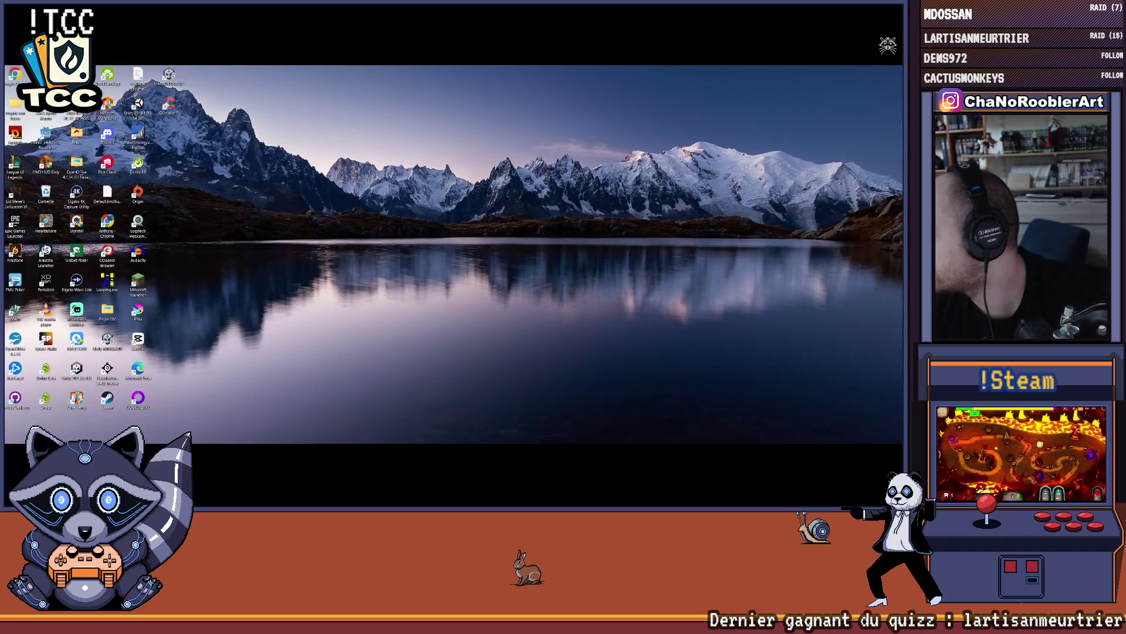
key(super+d)
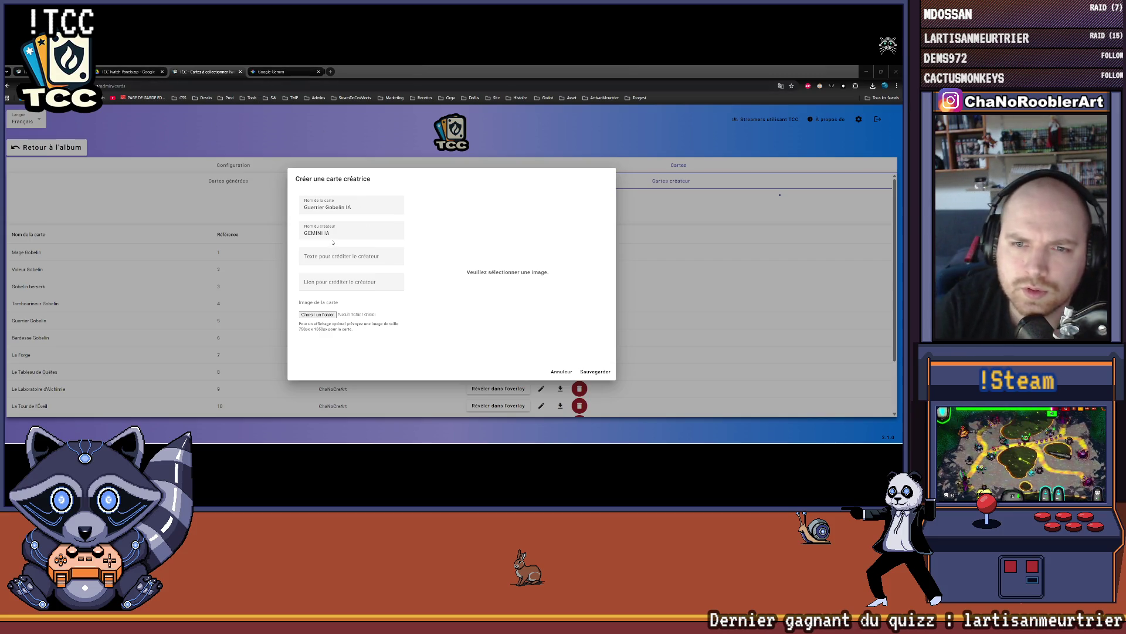
- Change the creator to Gemini IA, attach TCC_GobelinGuerrierIA.png, and save the card
drag(315, 232, 308, 233)
text(emini)
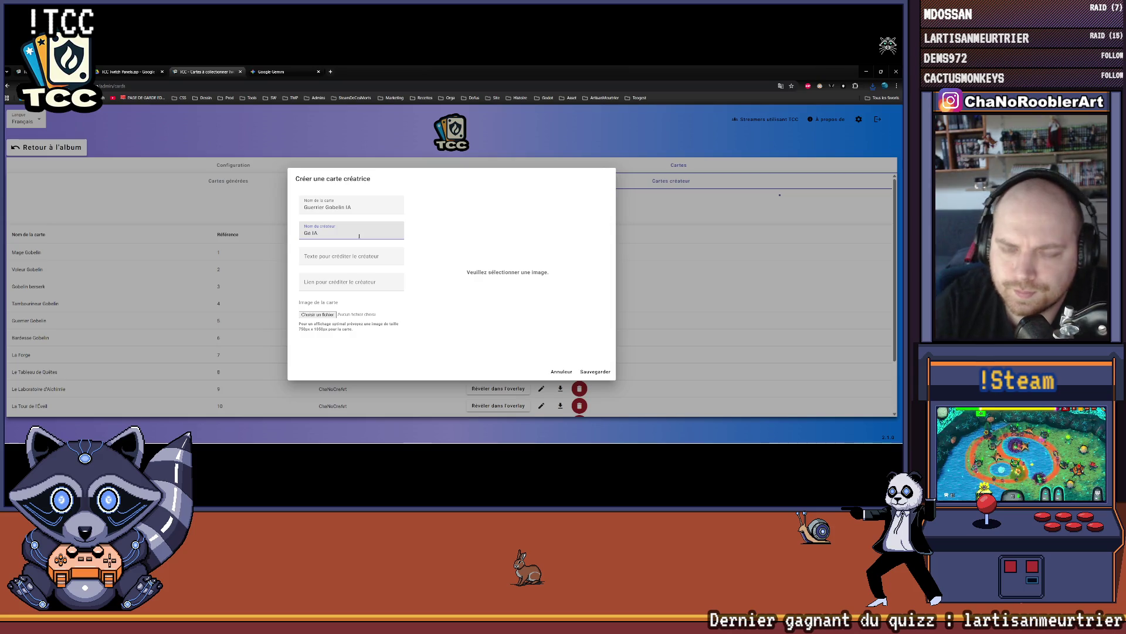
click(344, 315)
double_click(476, 191)
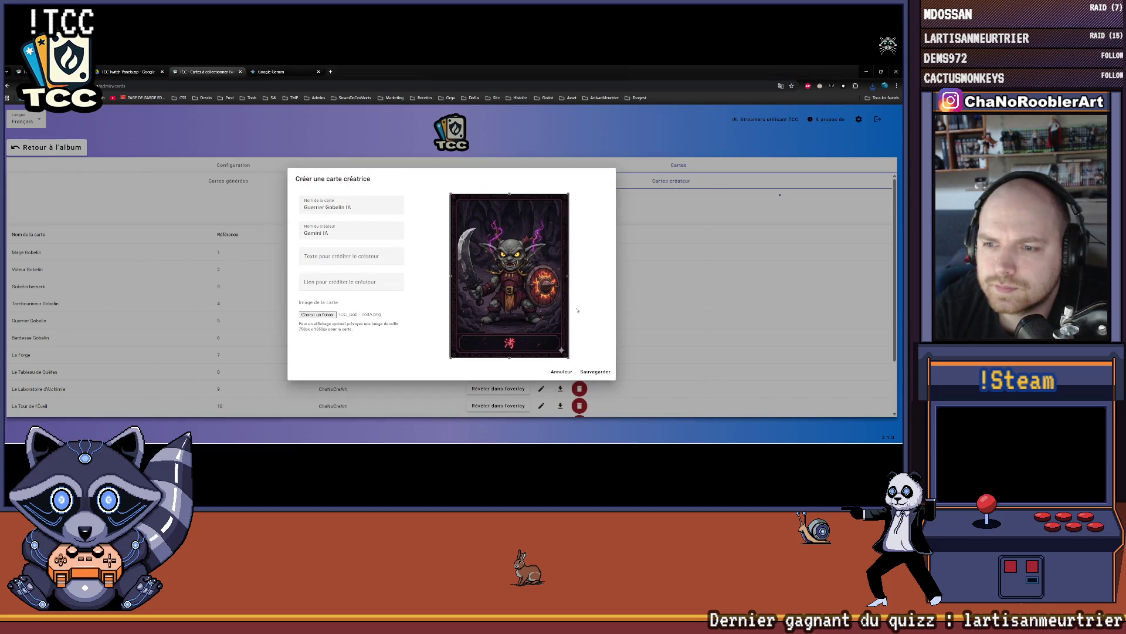
click(596, 372)
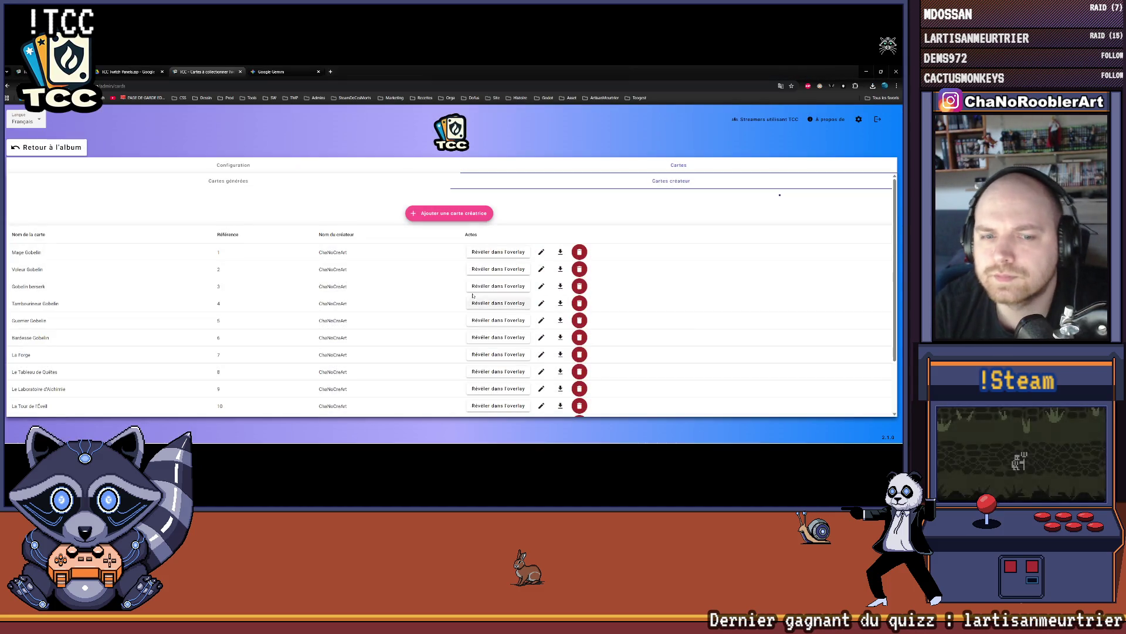
- Reveal the Guerrier Gobelin IA card on the stream overlay
scroll(442, 293, down, 3)
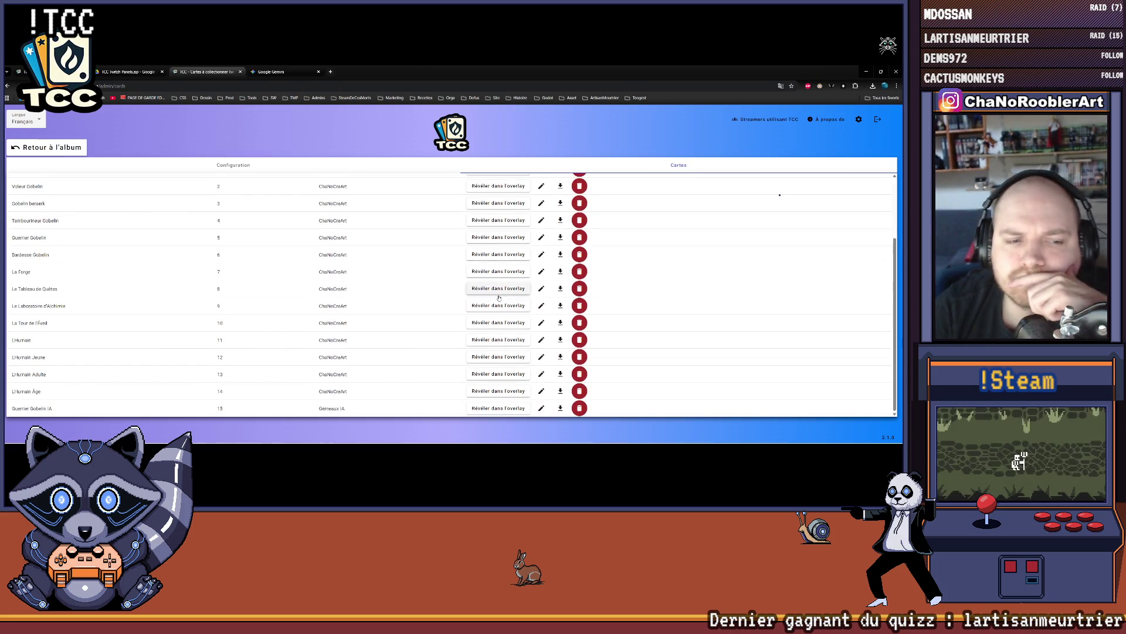
click(498, 408)
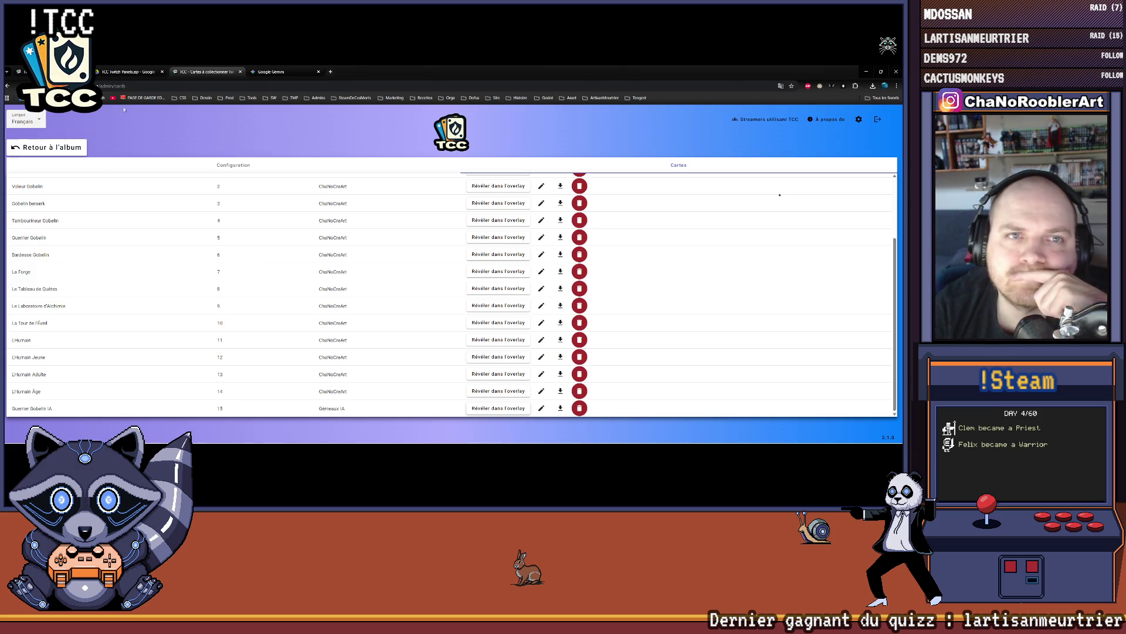
click(288, 72)
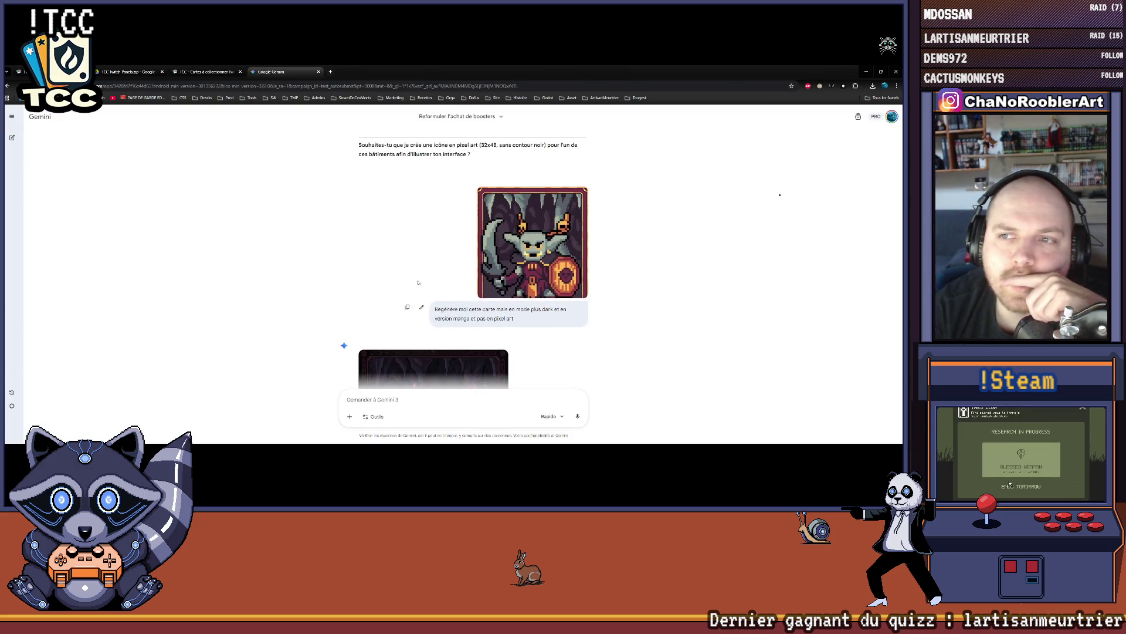
click(206, 71)
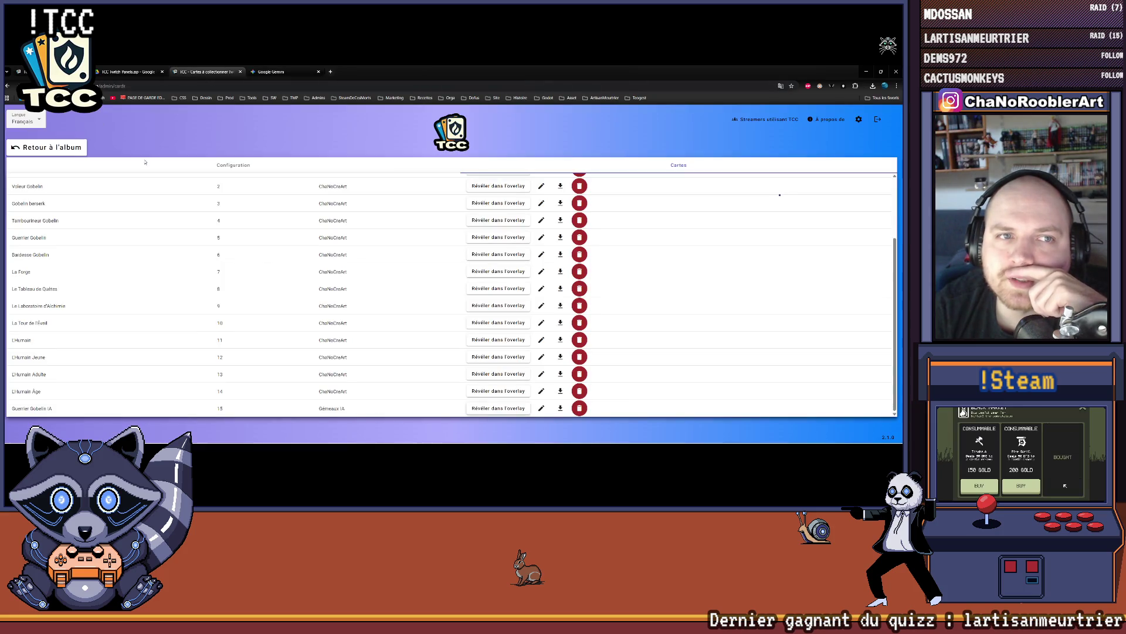
- Cycle through the browser tabs to the card album page
scroll(289, 310, up, 5)
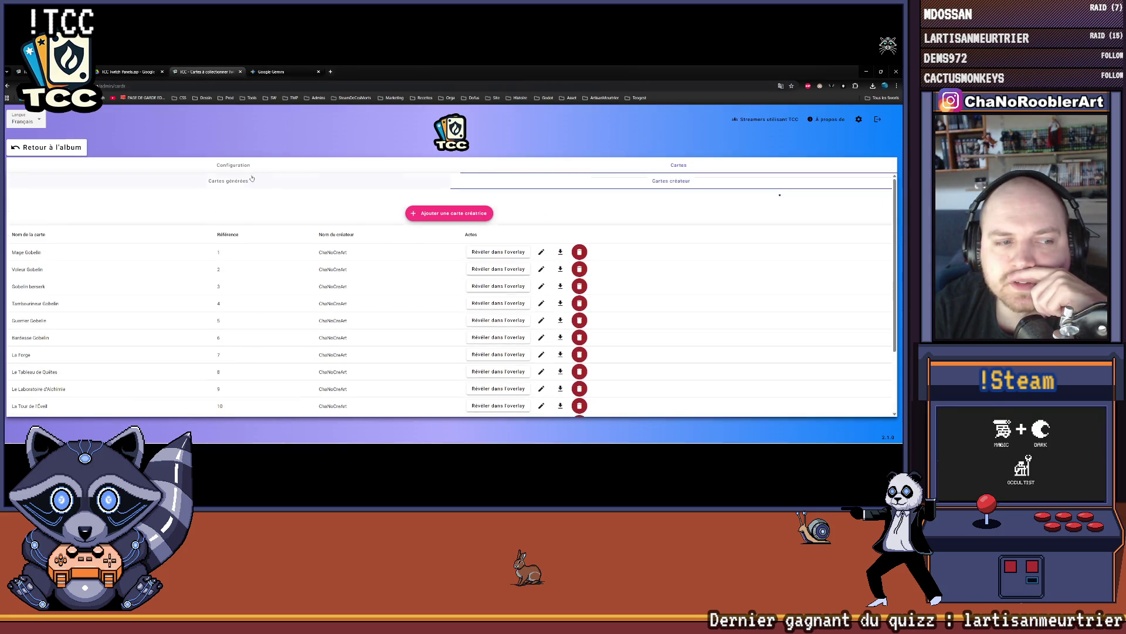
click(127, 72)
key(ctrl+Tab)
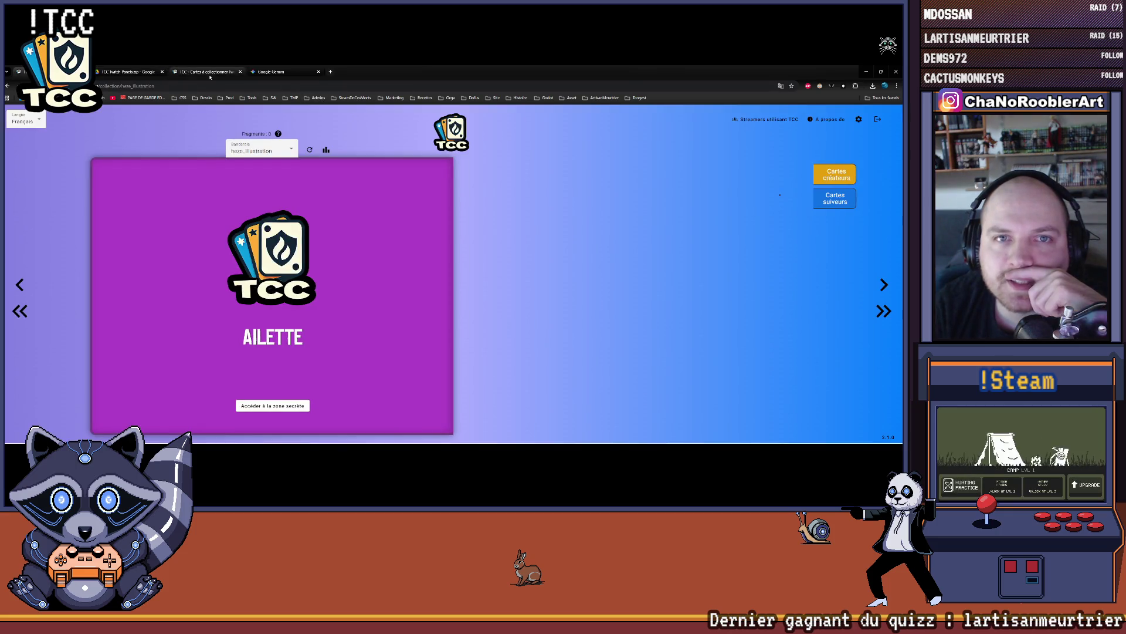
key(ctrl+Tab)
- Attach the dark goblin card image to the prompt and paste the earlier regenerate request
scroll(587, 353, up, 2)
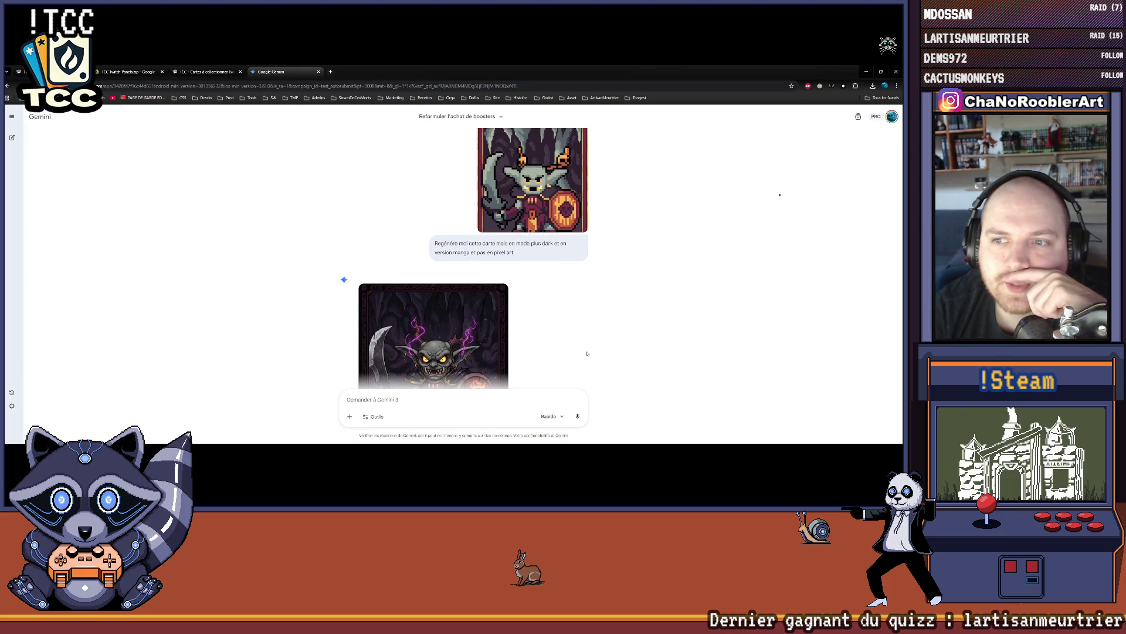
scroll(587, 353, down, 2)
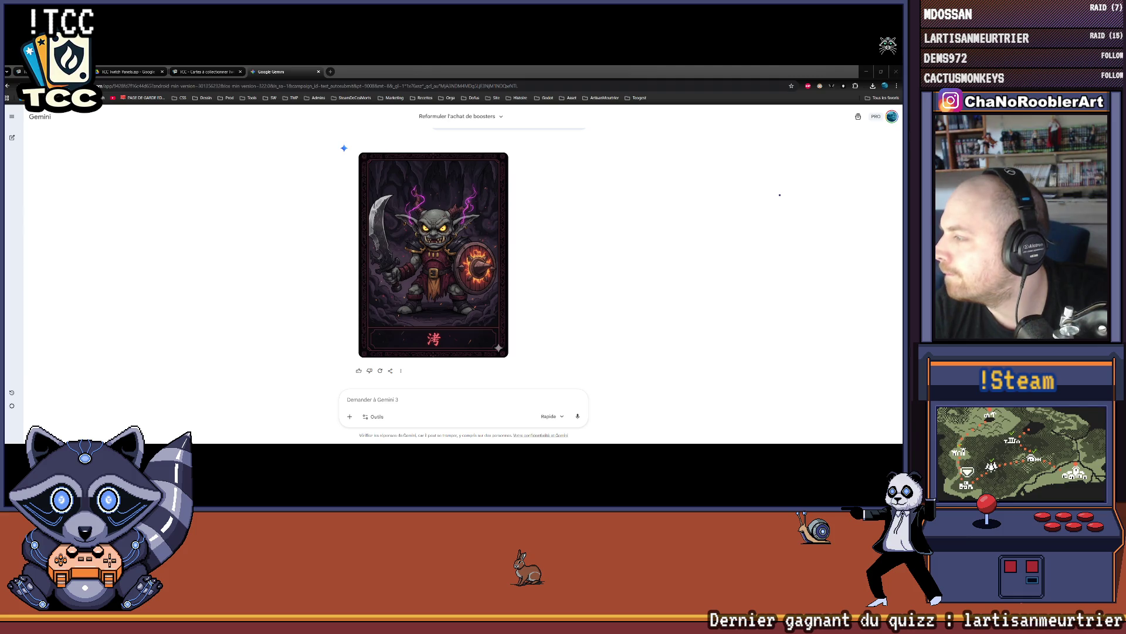
mouse_move(904, 376)
mouse_down()
mouse_move(377, 369)
mouse_move(399, 399)
mouse_up()
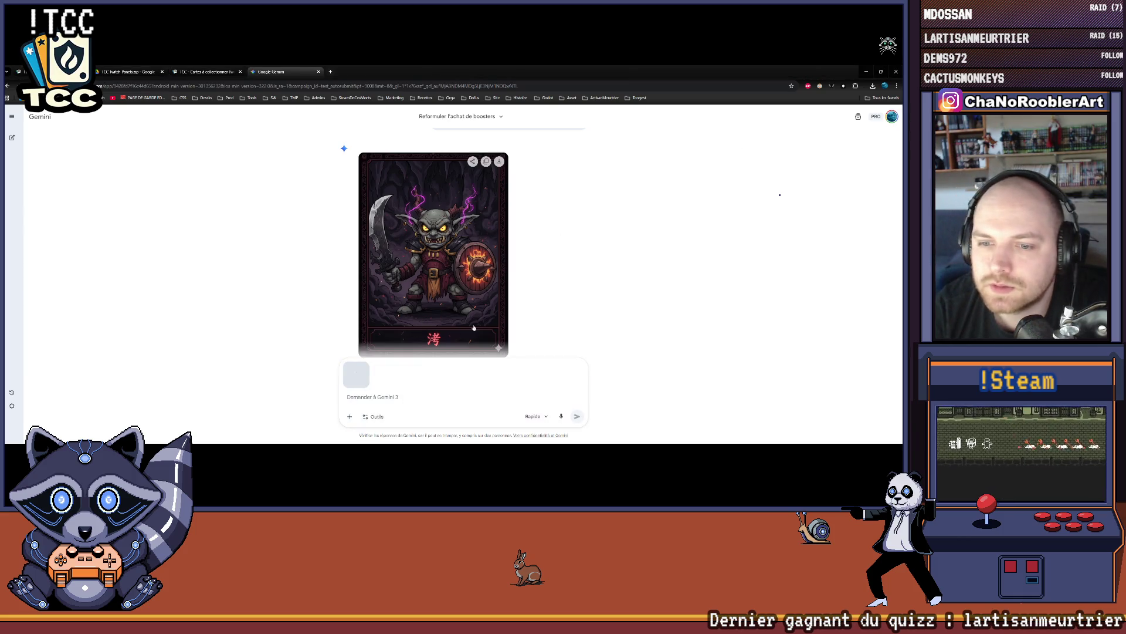
scroll(500, 300, up, 2)
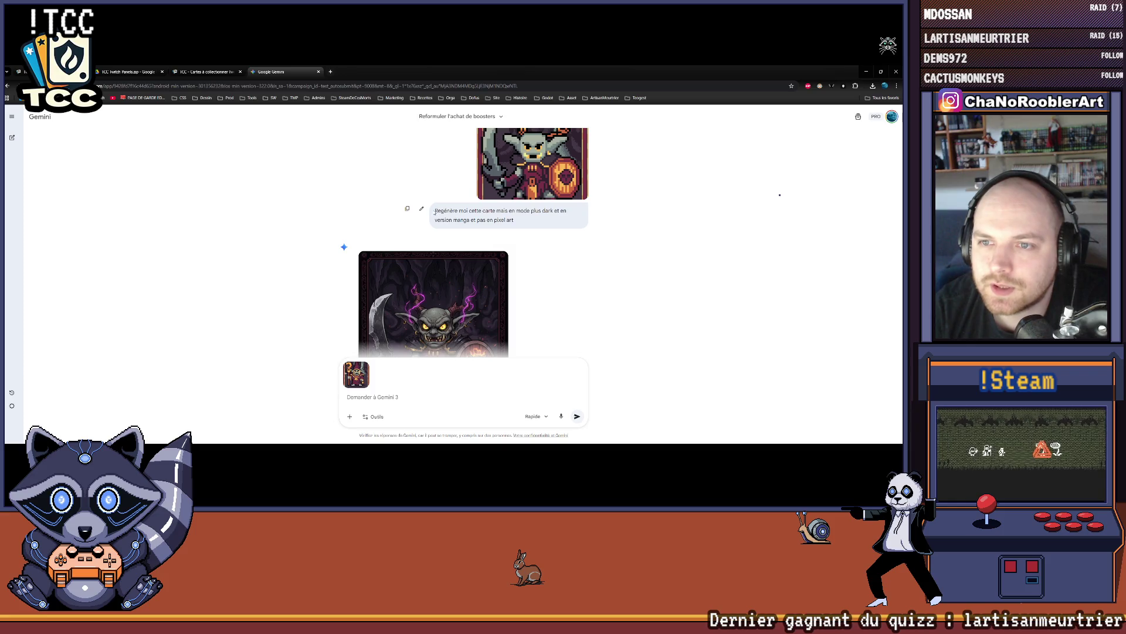
drag(435, 212, 514, 221)
key(ctrl+c)
scroll(355, 399, down, 2)
key(ctrl+v)
double_click(456, 397)
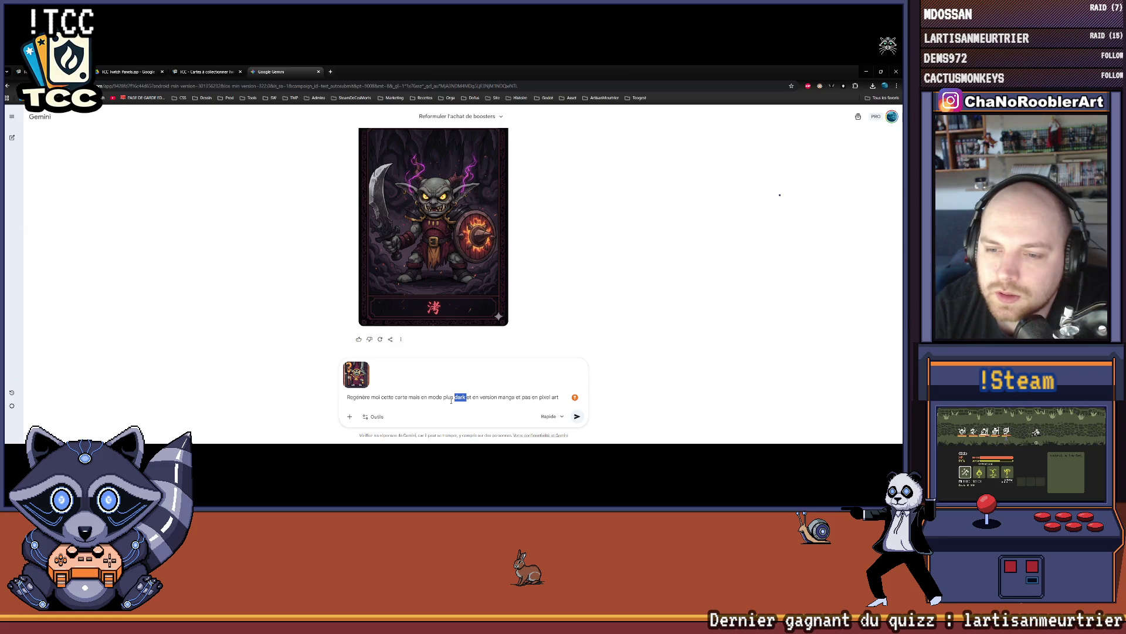
click(444, 397)
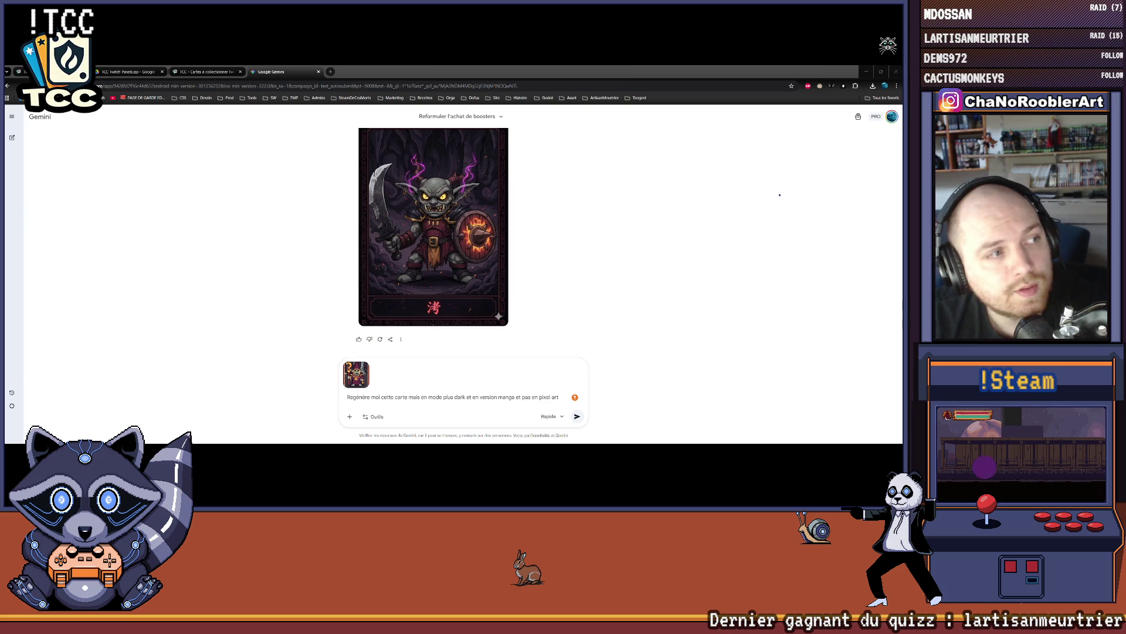
- Replace 'plus dark' with 'chibi', remove 'en version manga et', and send the prompt
click(416, 404)
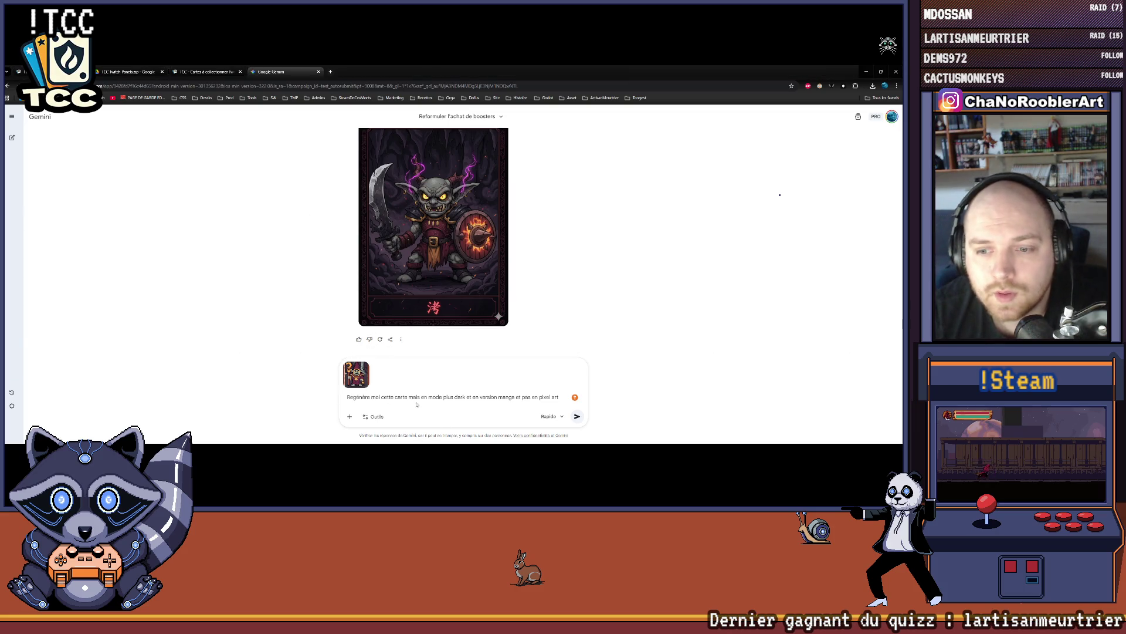
drag(444, 397, 464, 397)
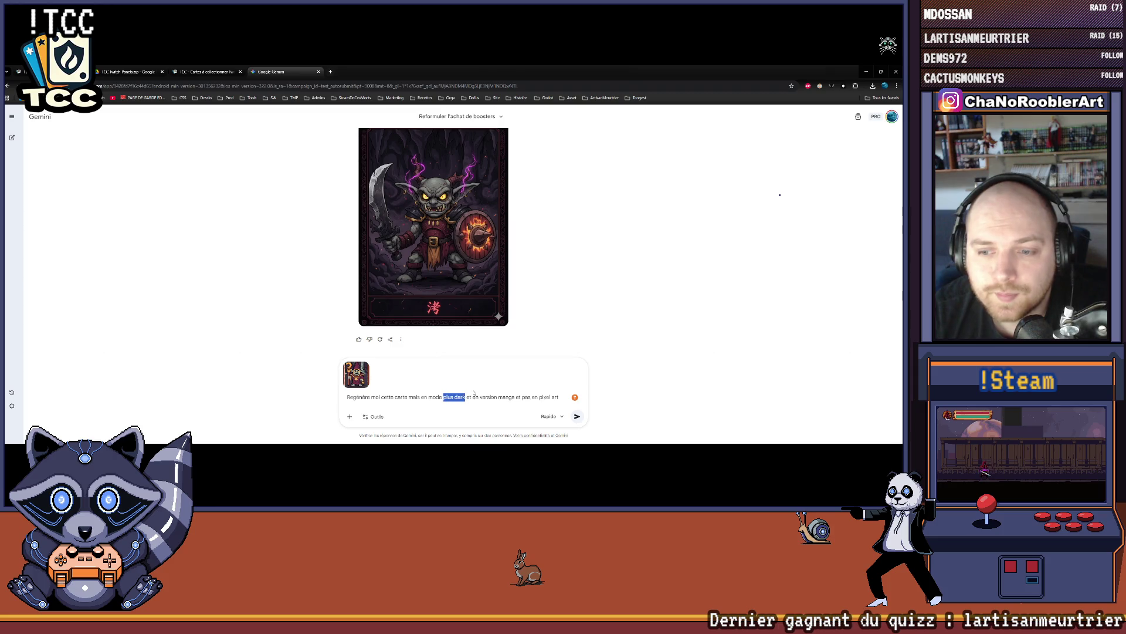
text(chibi)
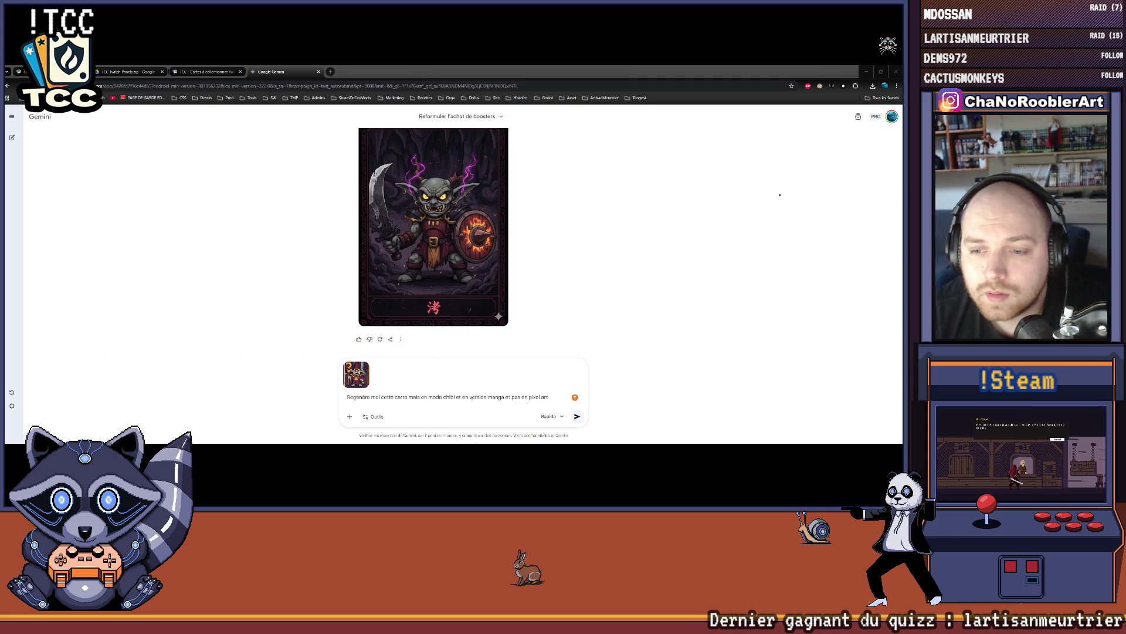
drag(464, 398, 511, 397)
key(BackSpace)
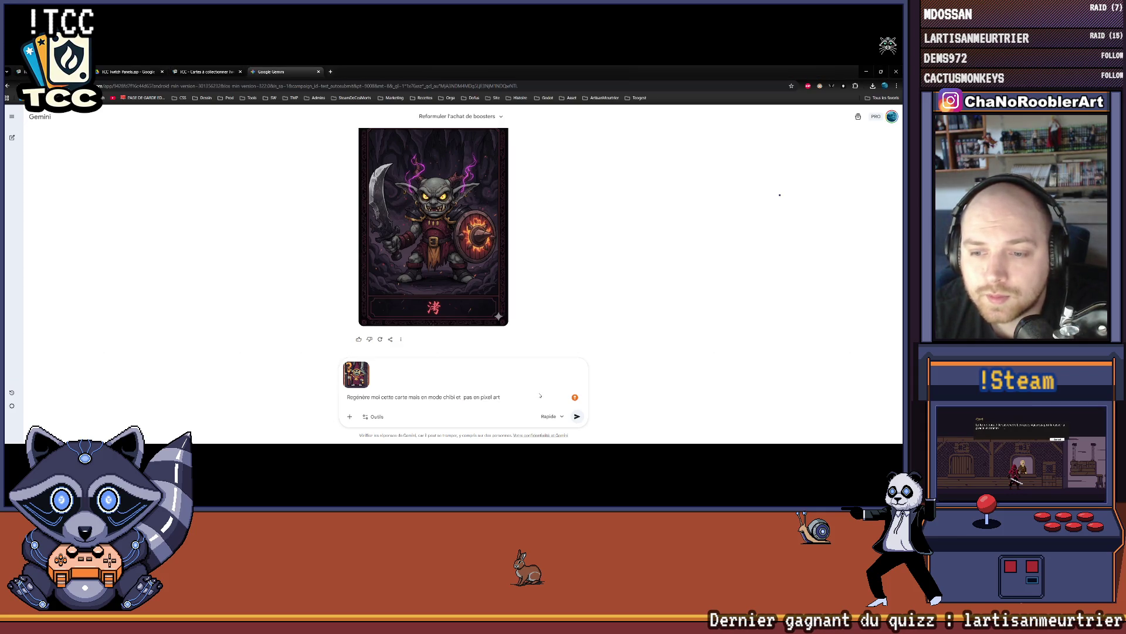
key(Return)
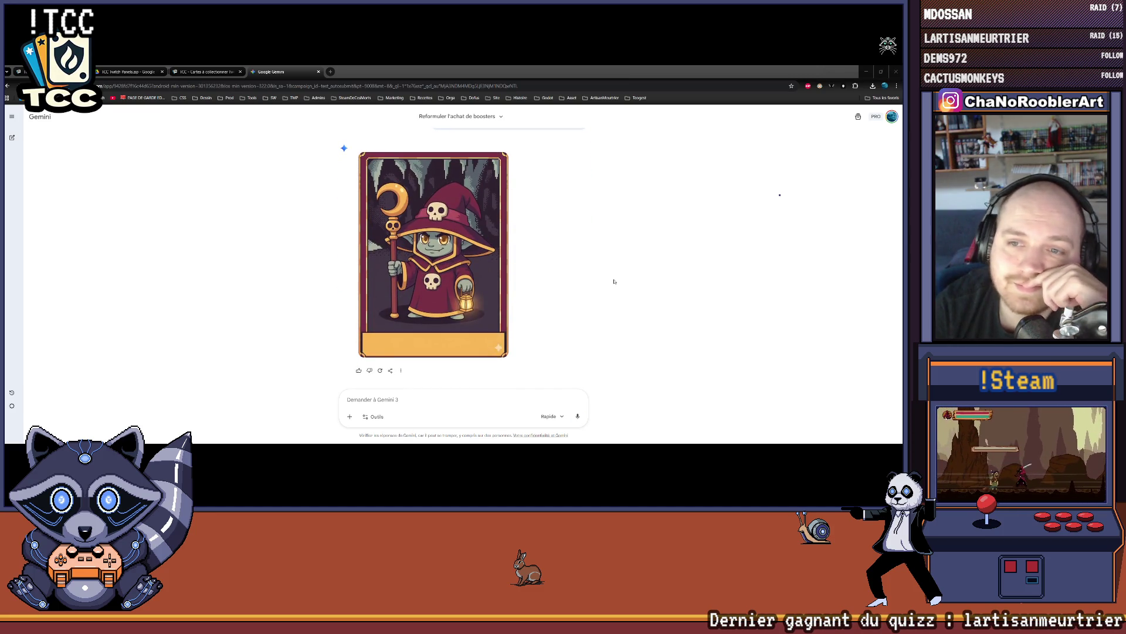
mouse_move(448, 251)
scroll(448, 251, up, 3)
scroll(448, 251, down, 3)
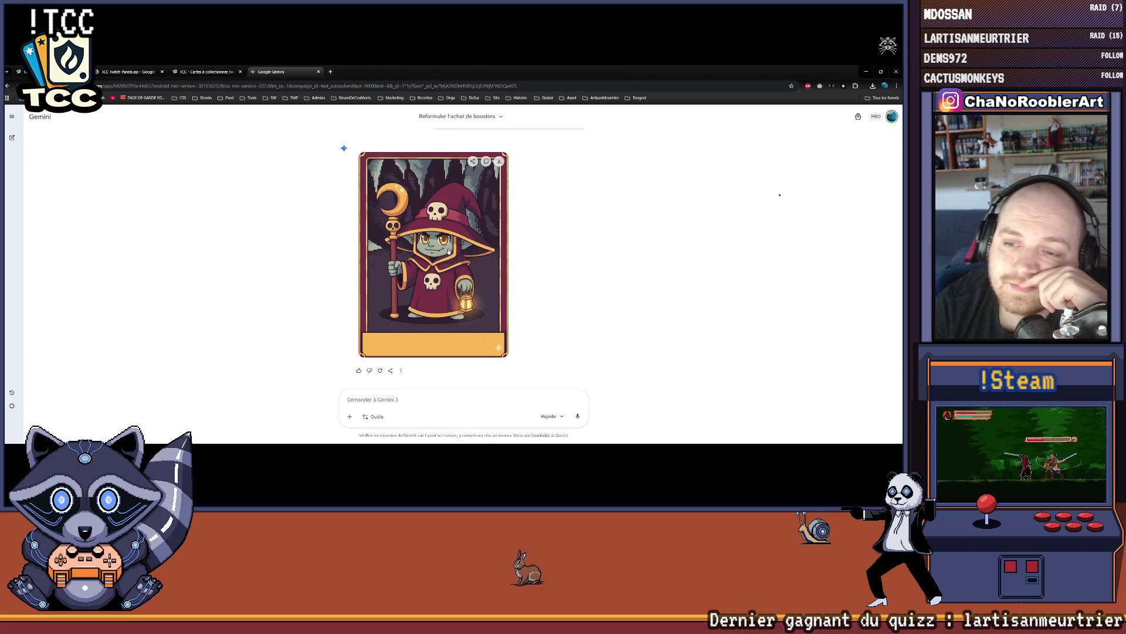
click(449, 251)
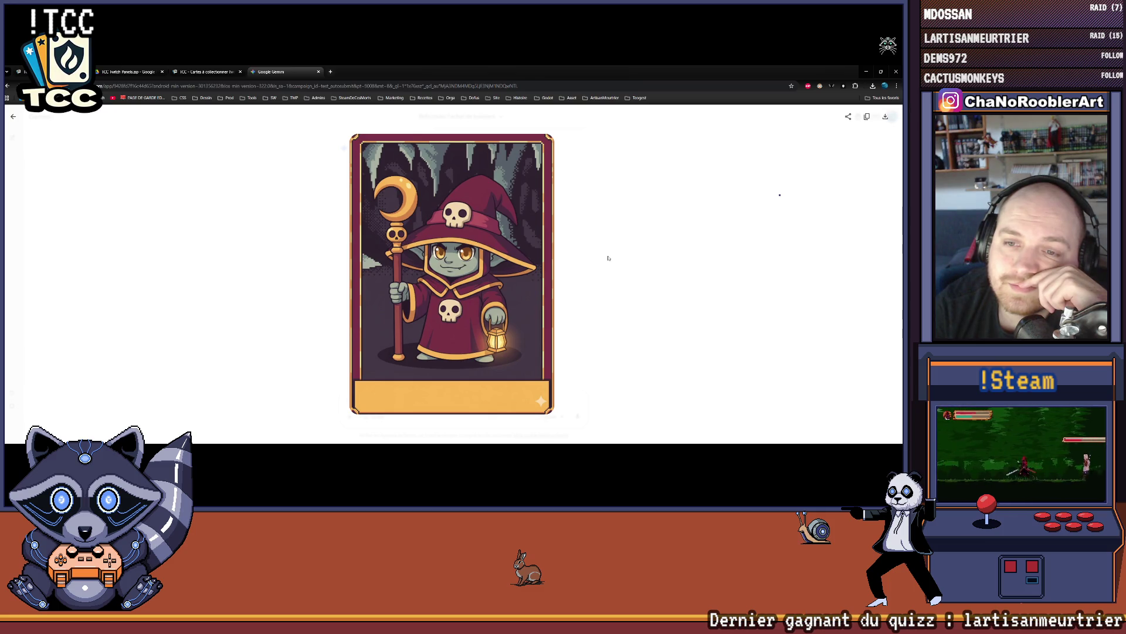
click(609, 257)
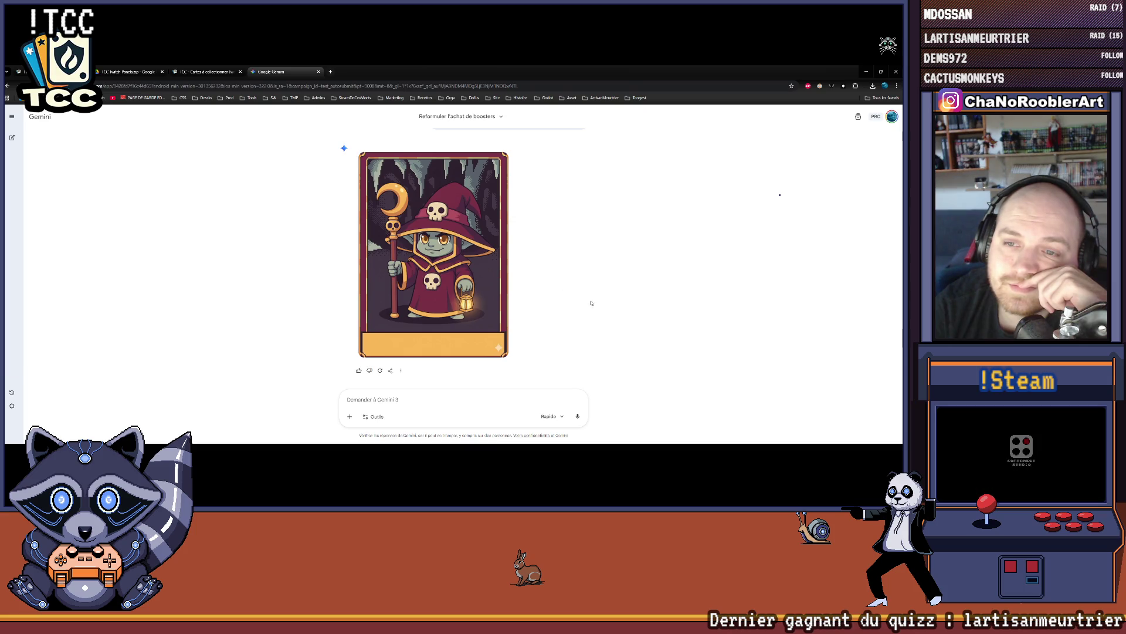
scroll(580, 297, up, 2)
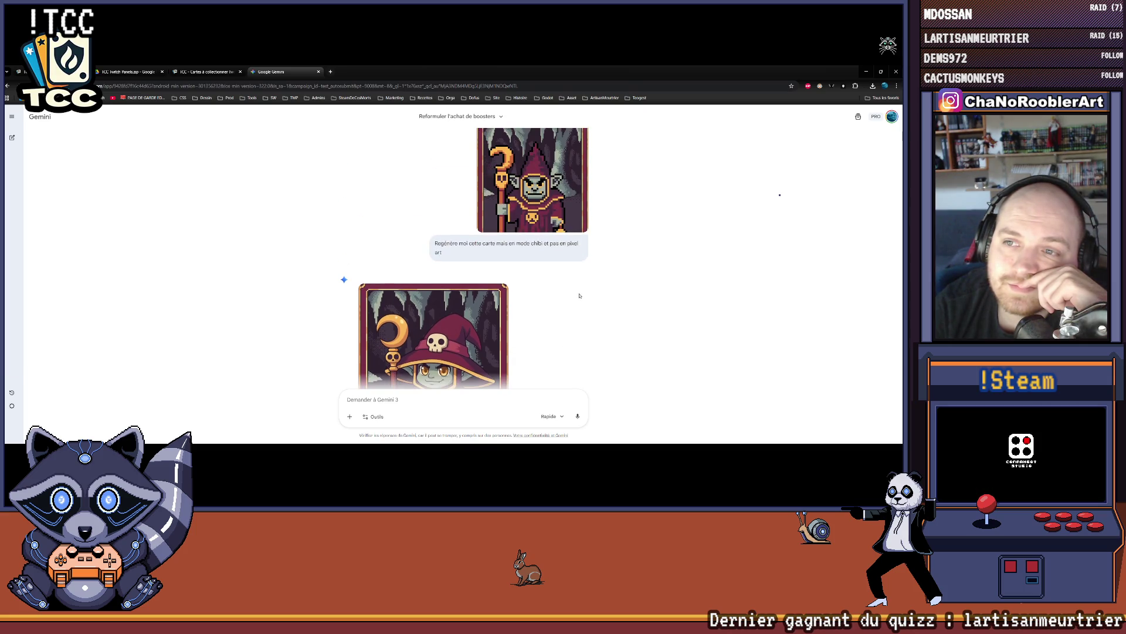
scroll(580, 296, down, 2)
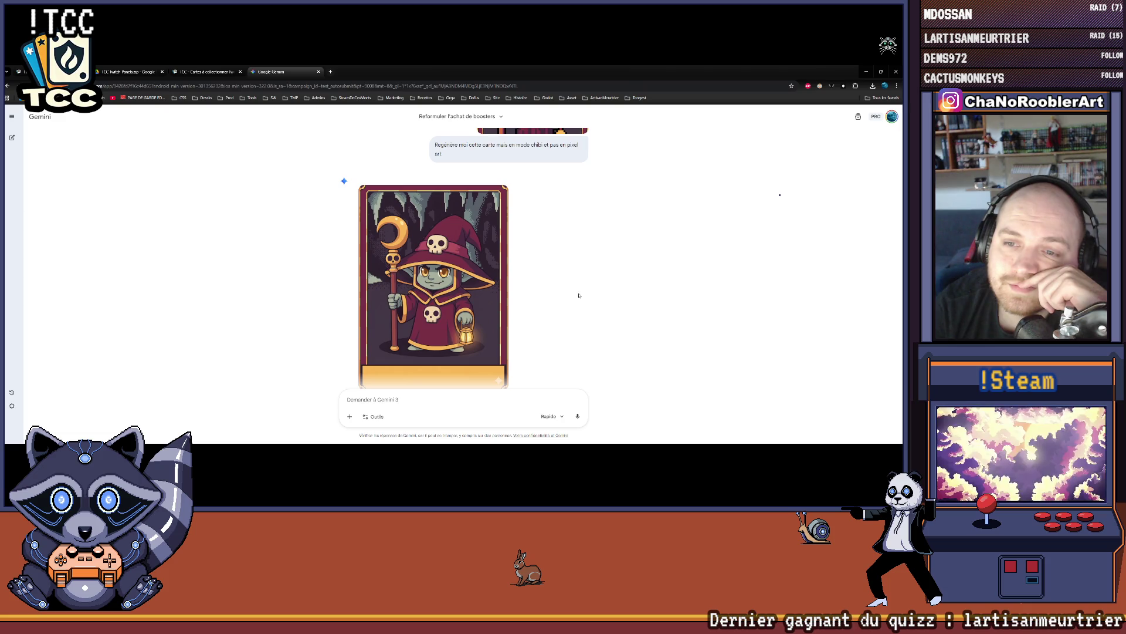
scroll(578, 295, down, 1)
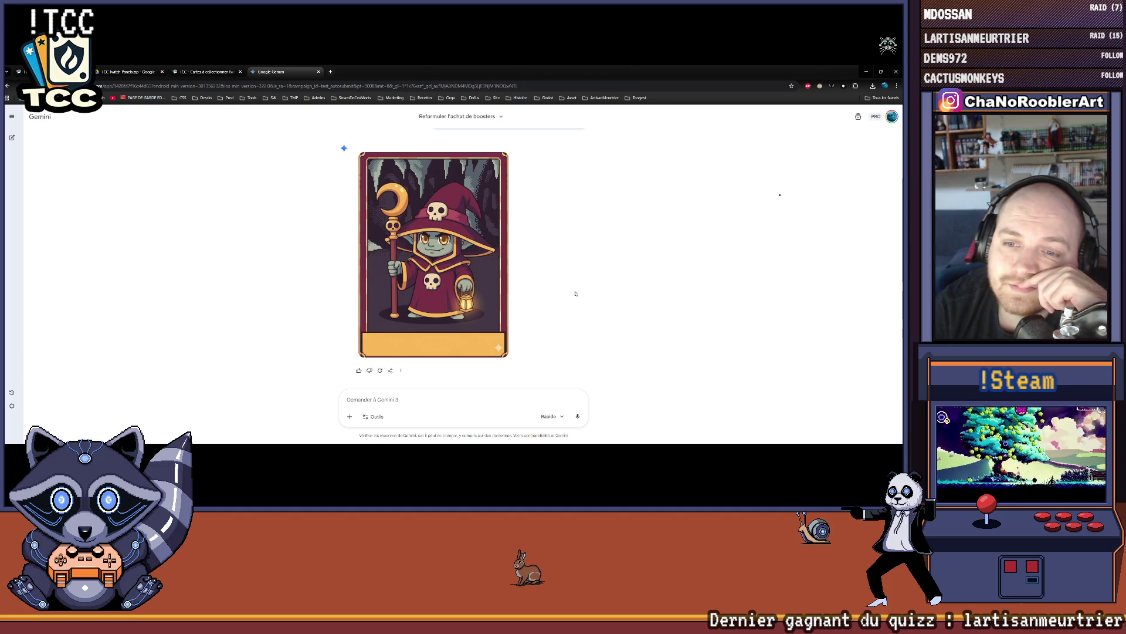
click(440, 267)
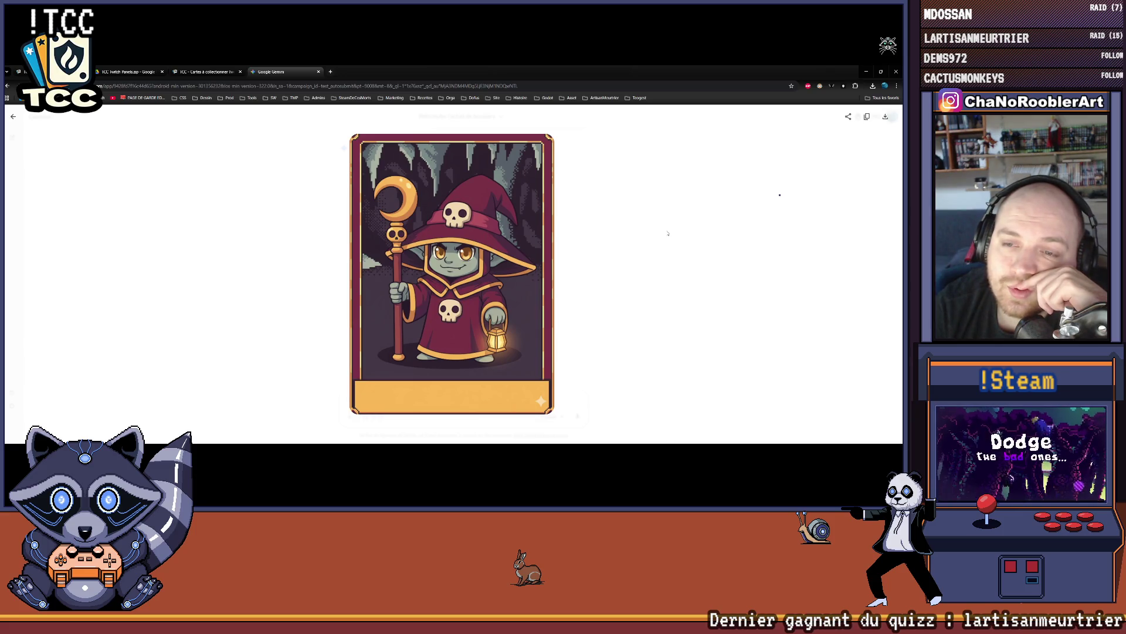
click(656, 232)
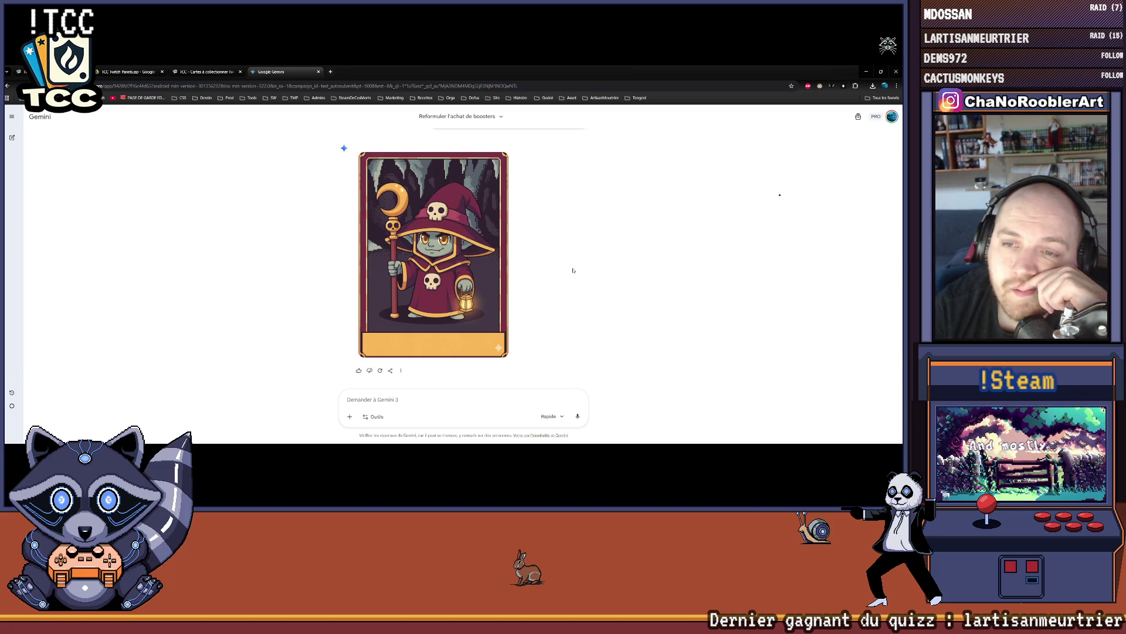
scroll(574, 271, up, 1)
scroll(572, 270, up, 5)
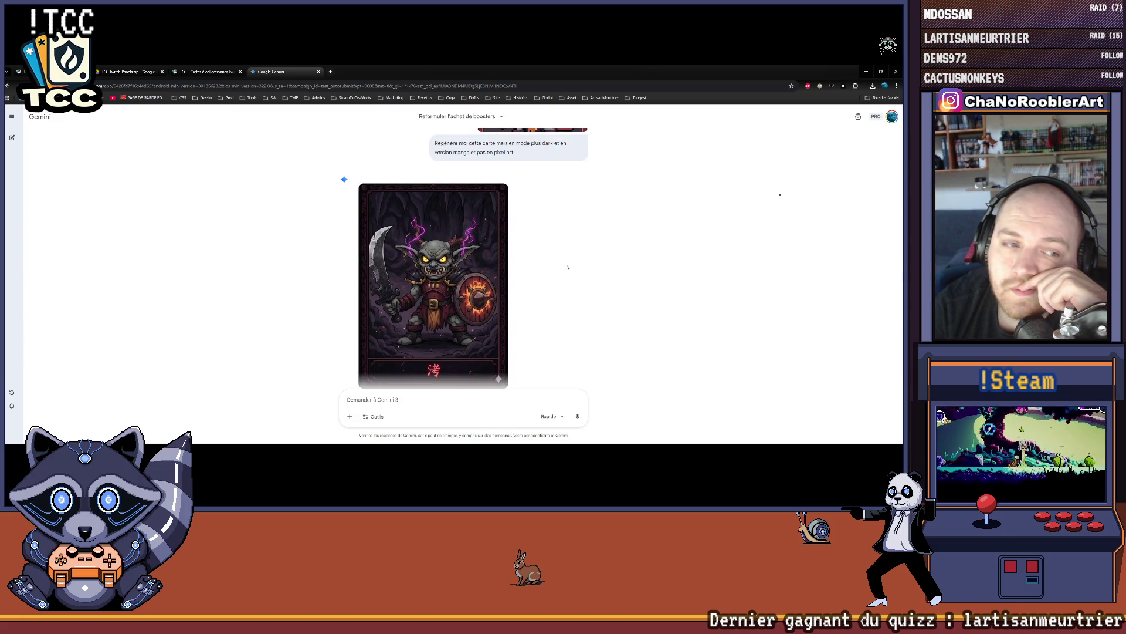
scroll(568, 268, down, 4)
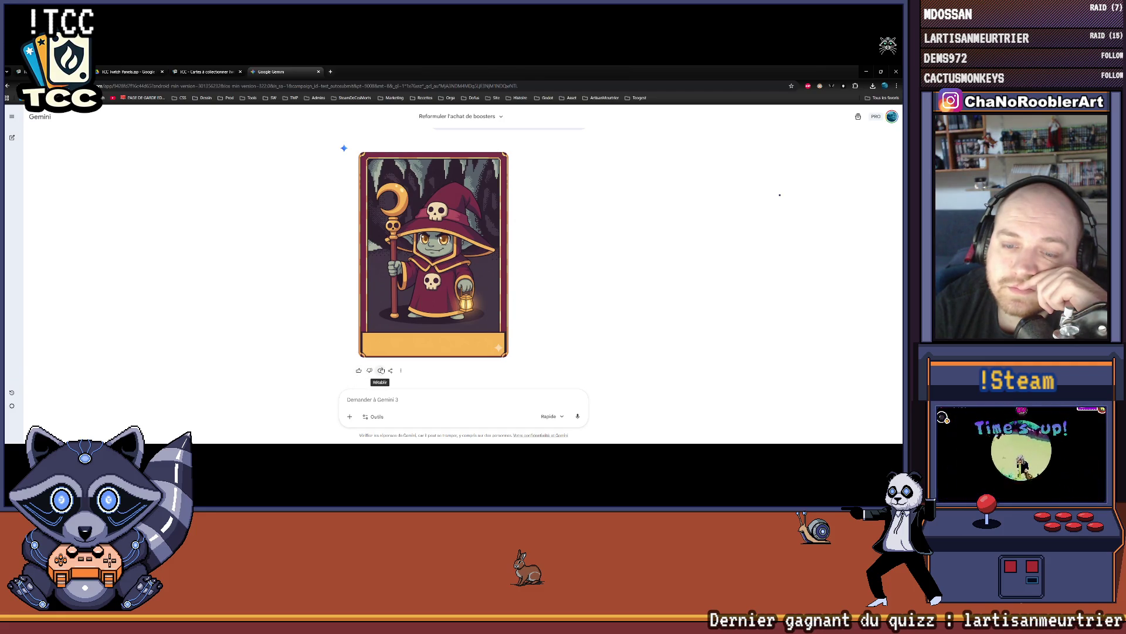
click(470, 255)
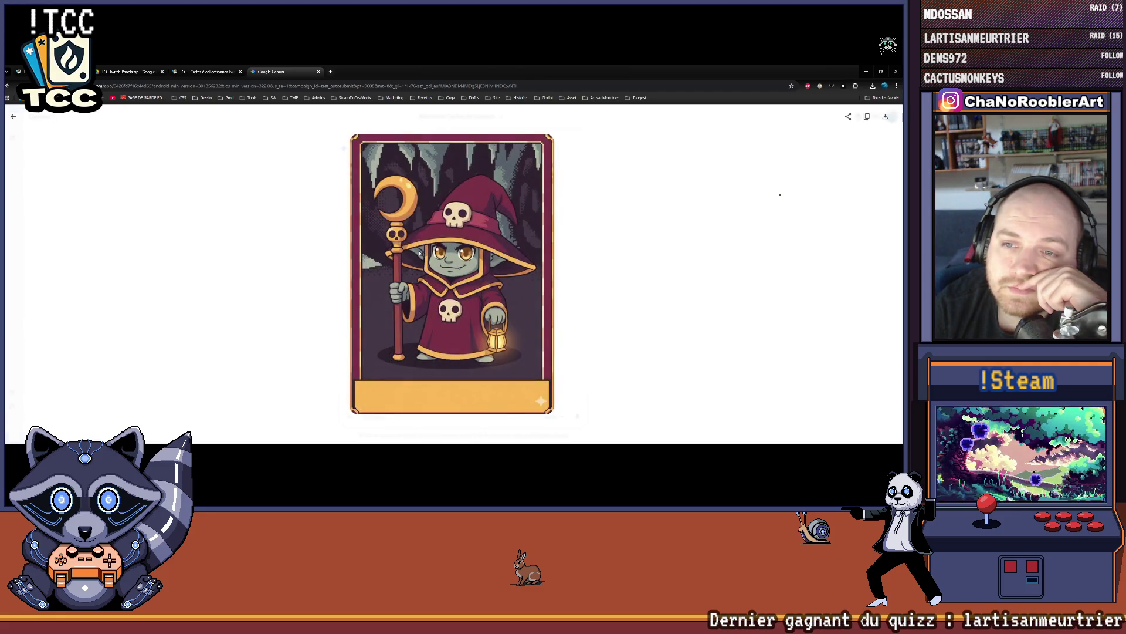
click(618, 270)
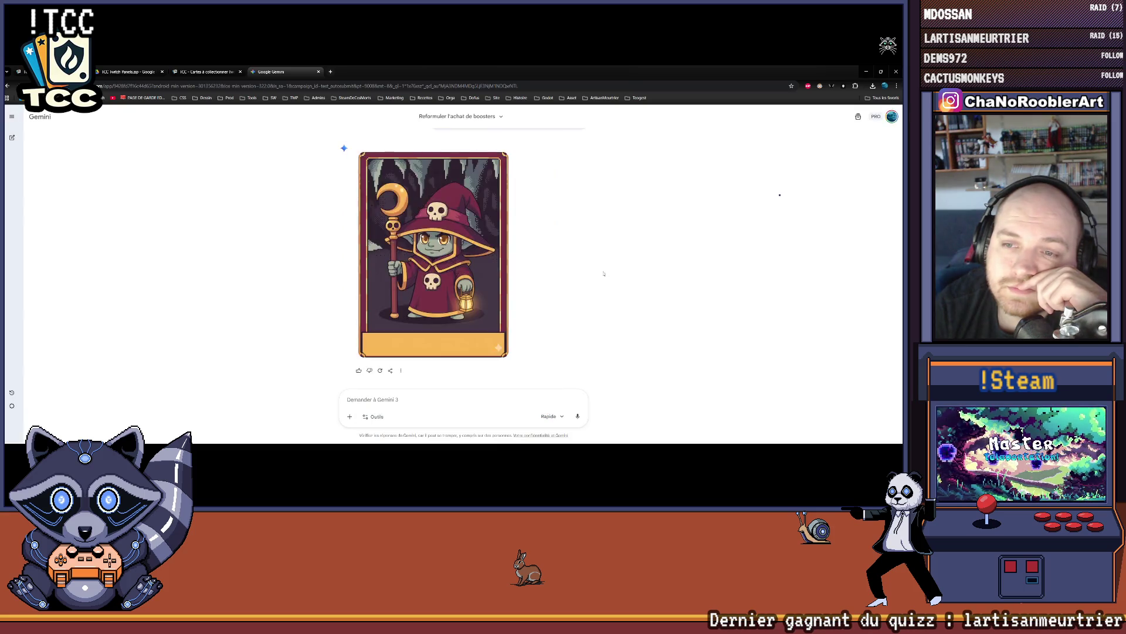
scroll(602, 274, down, 3)
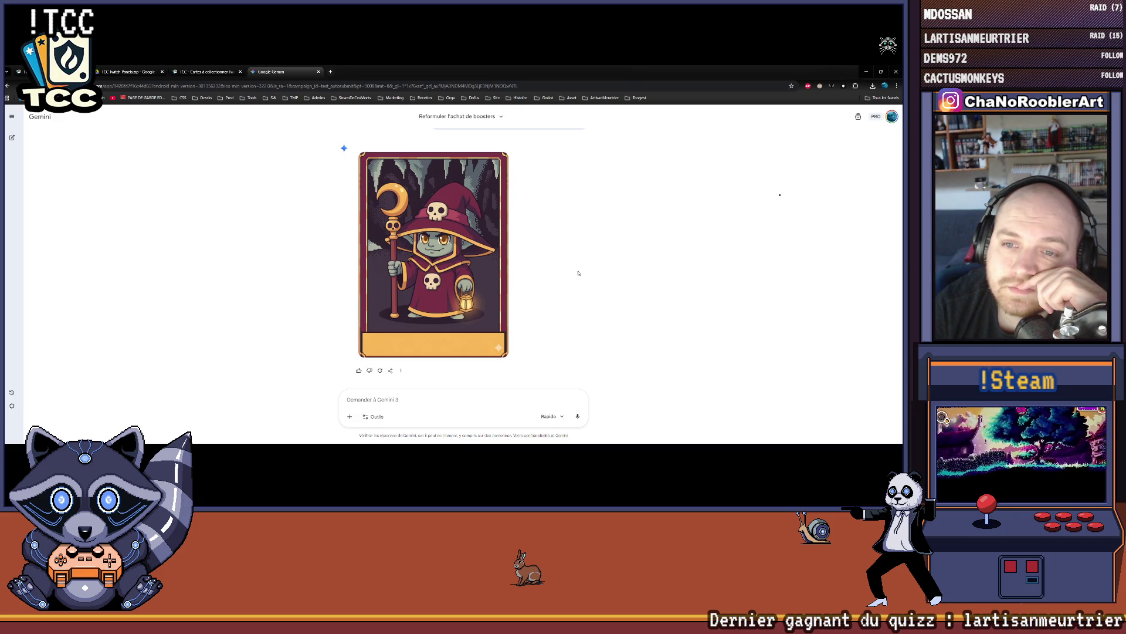
scroll(577, 274, up, 1)
scroll(528, 264, down, 1)
right_click(466, 253)
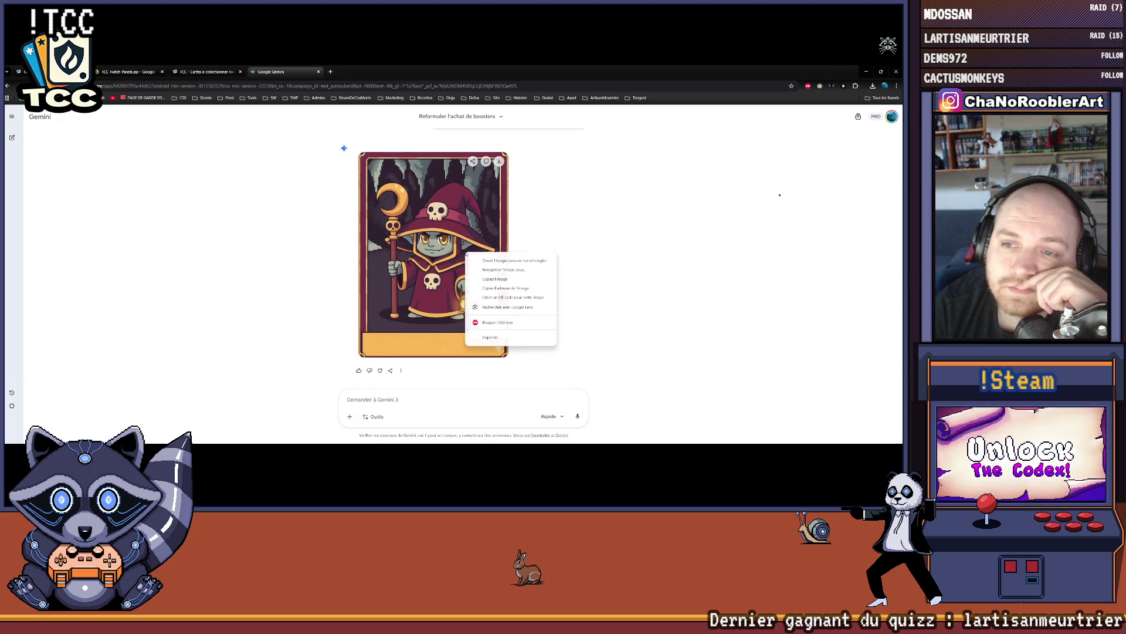
- Start saving the chibi goblin wizard card and open the Documents folder
click(521, 272)
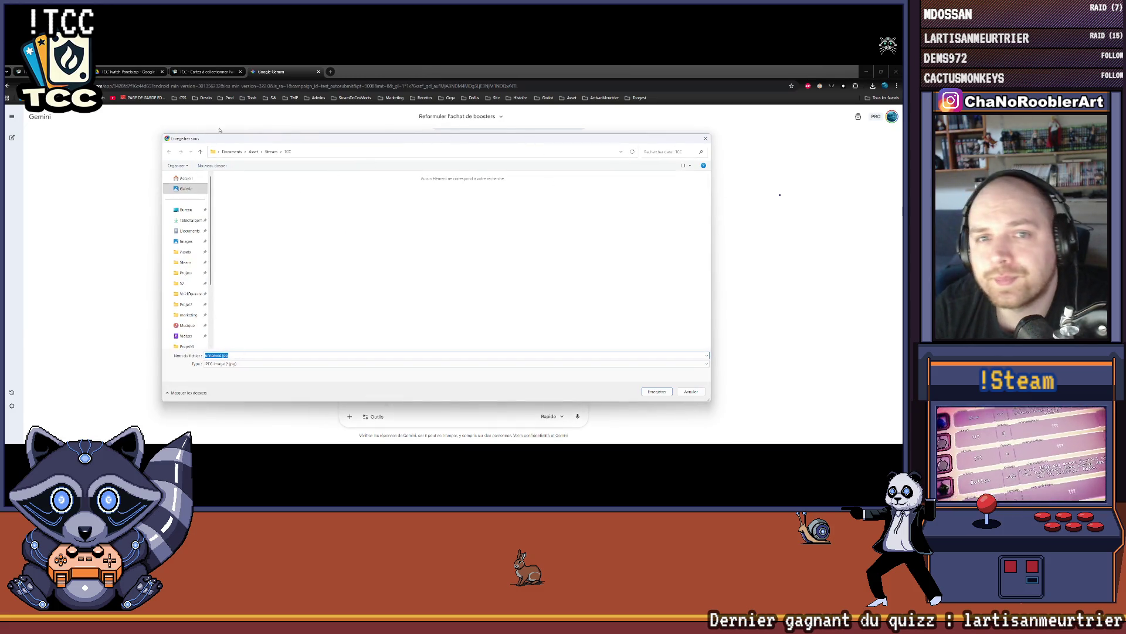
scroll(194, 275, down, 1)
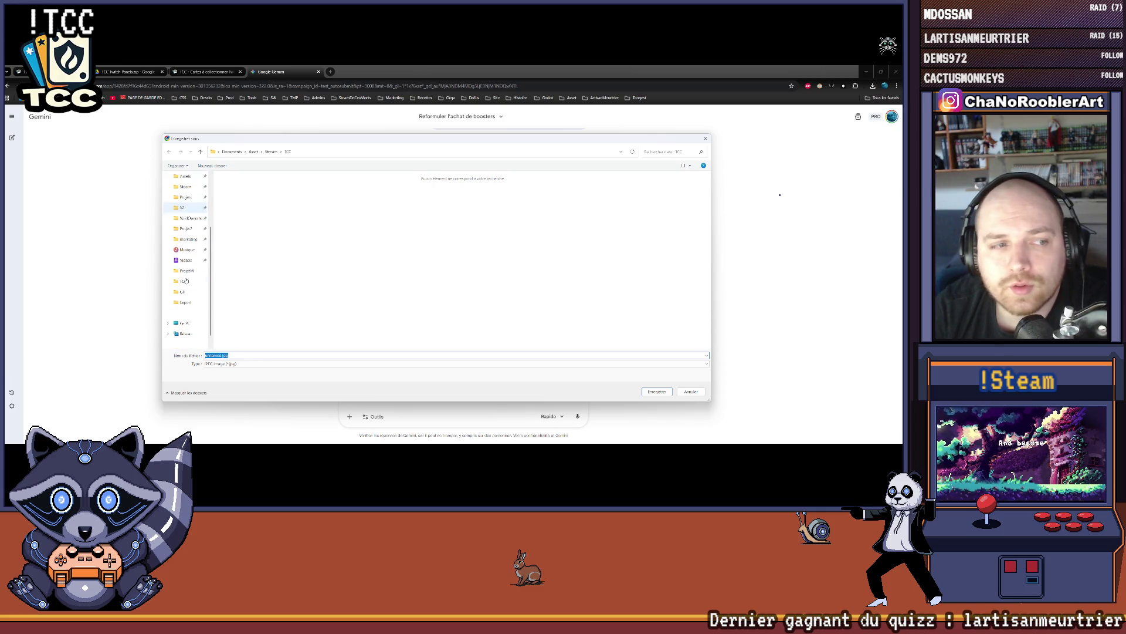
scroll(198, 273, up, 1)
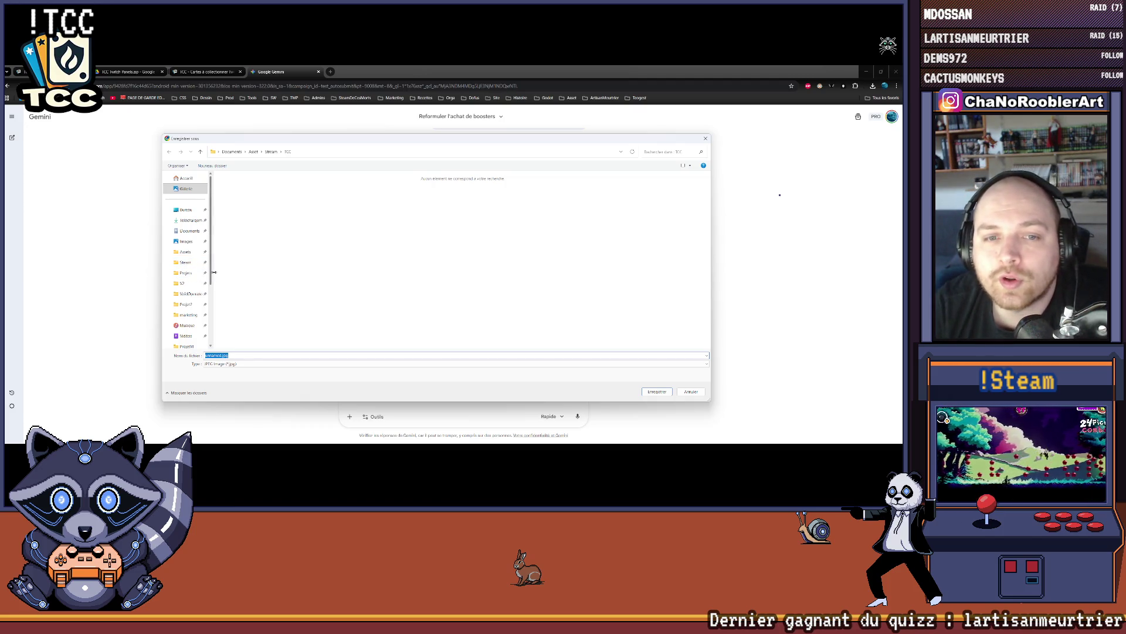
click(188, 231)
scroll(261, 276, down, 5)
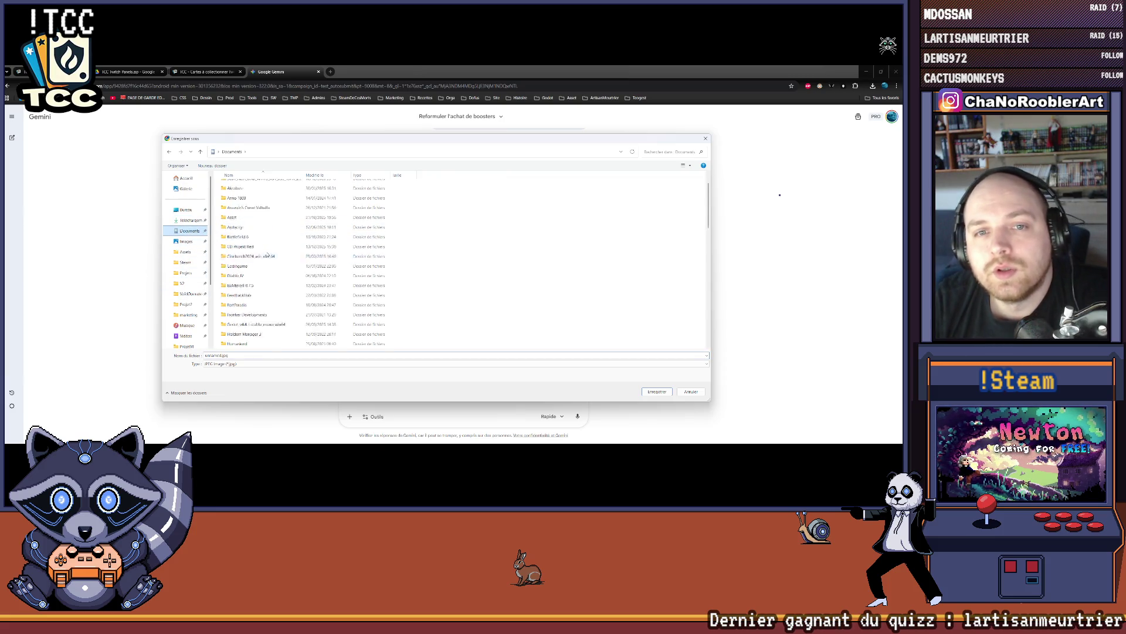
scroll(261, 287, up, 5)
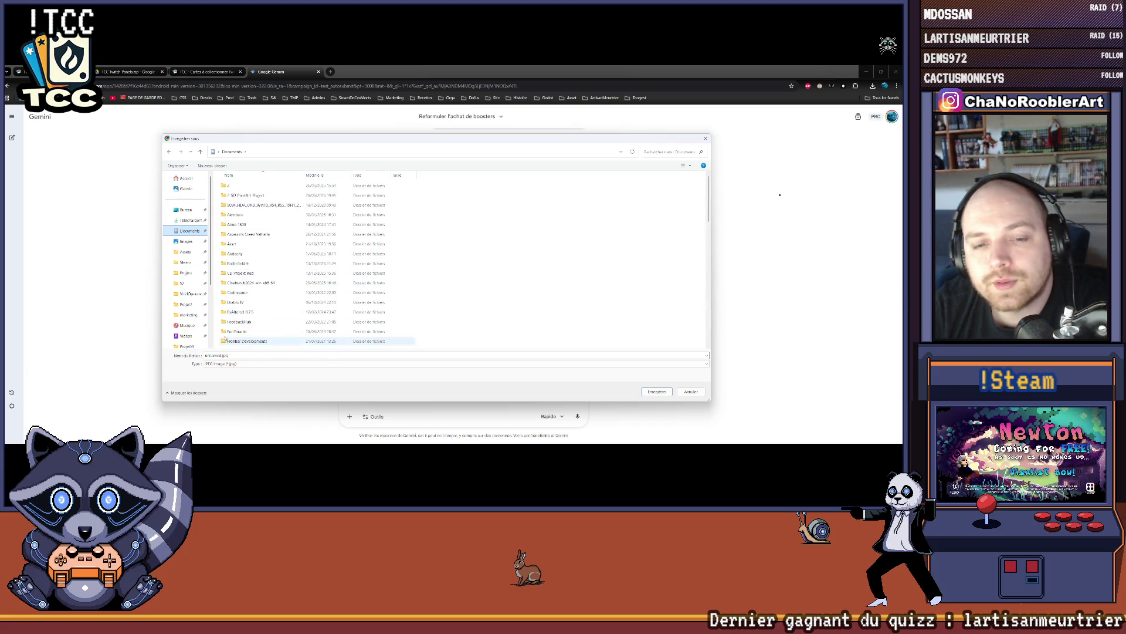
drag(216, 260, 255, 267)
- Search through the project folders and pick the TCC folder as destination
click(187, 304)
click(183, 284)
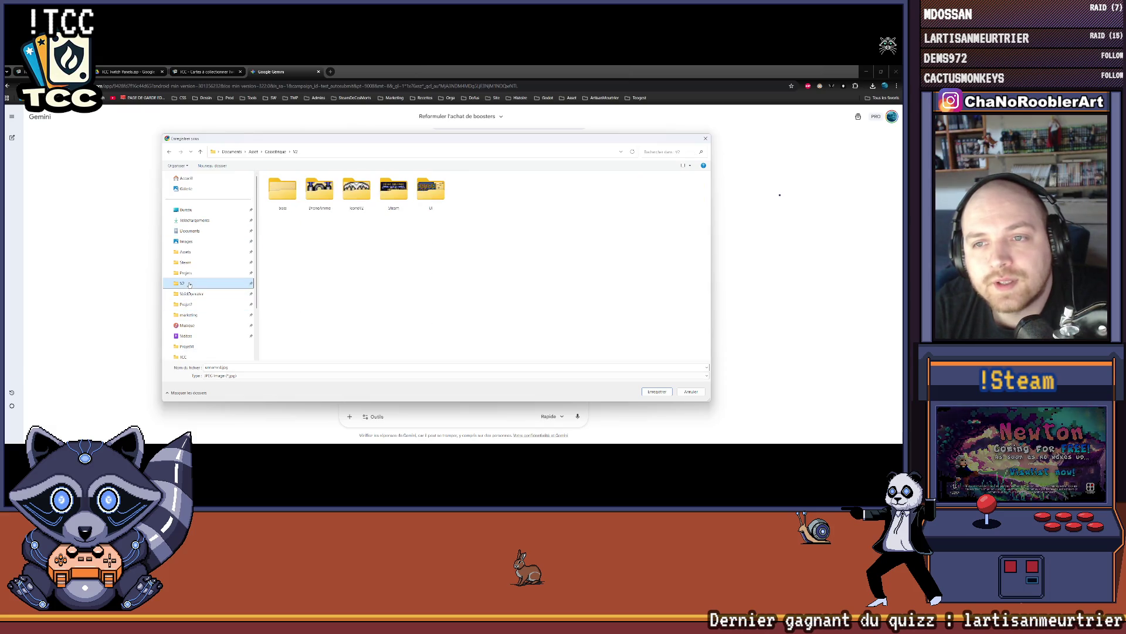
click(191, 261)
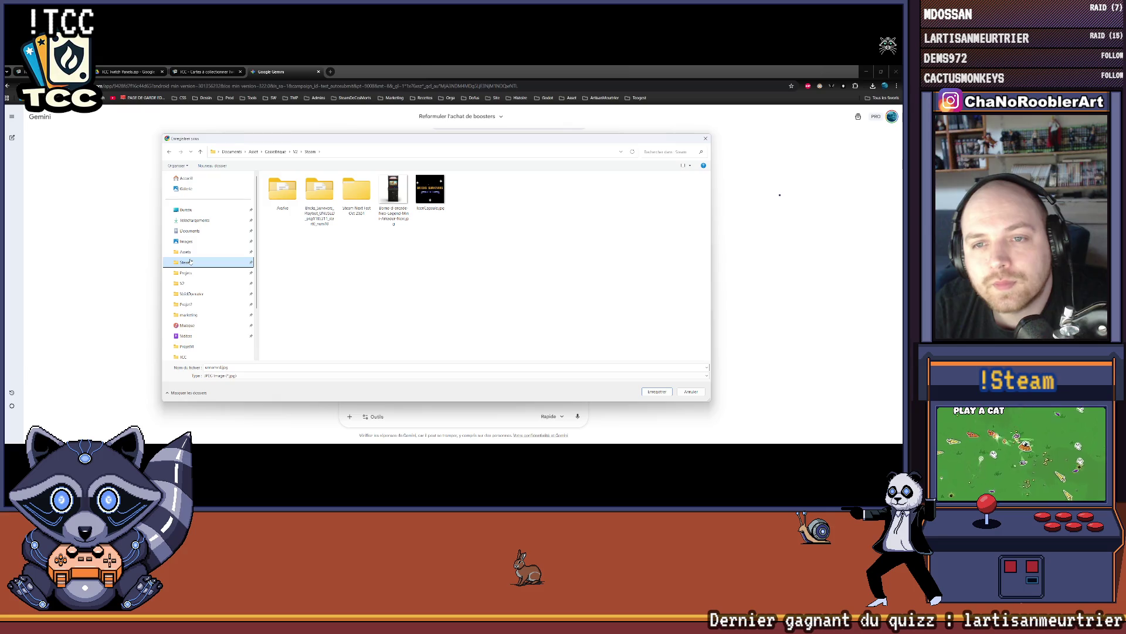
click(191, 273)
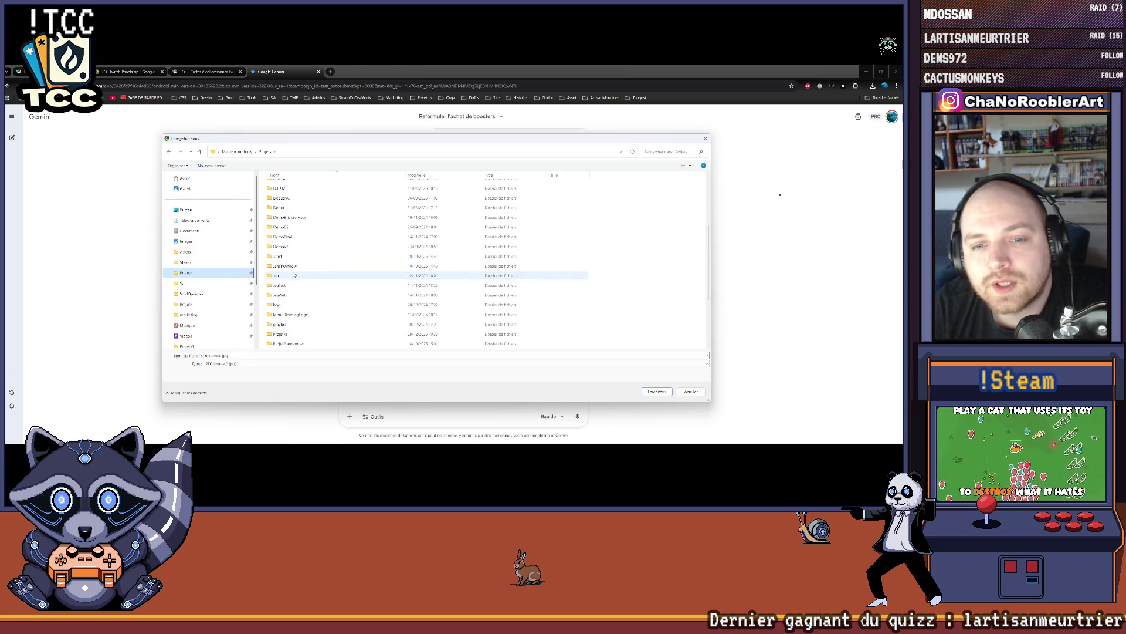
click(187, 304)
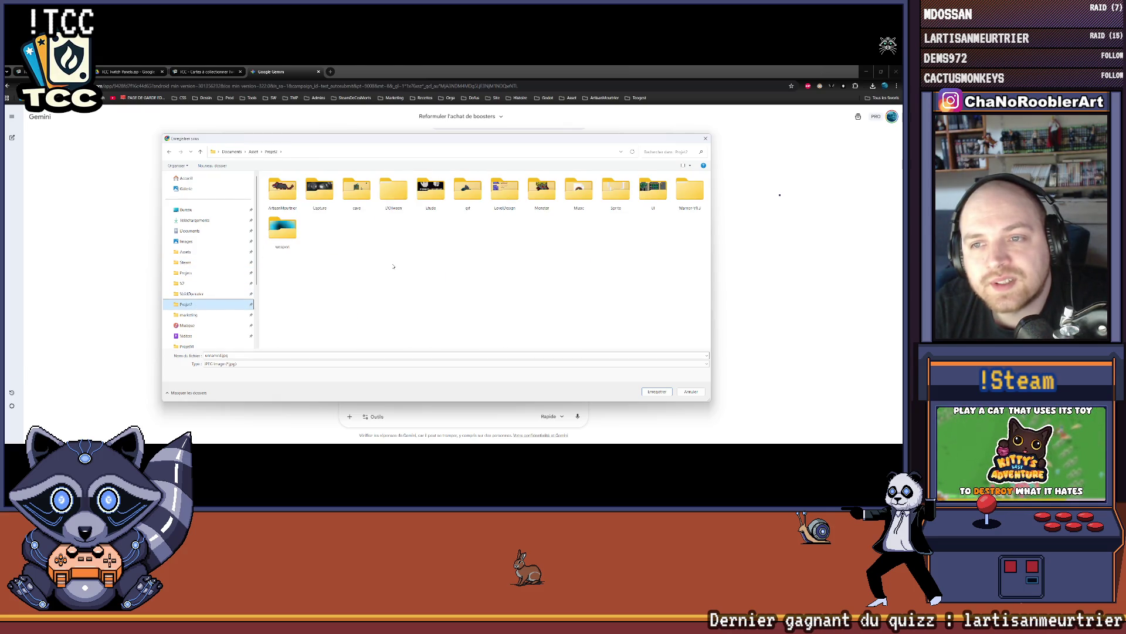
click(197, 315)
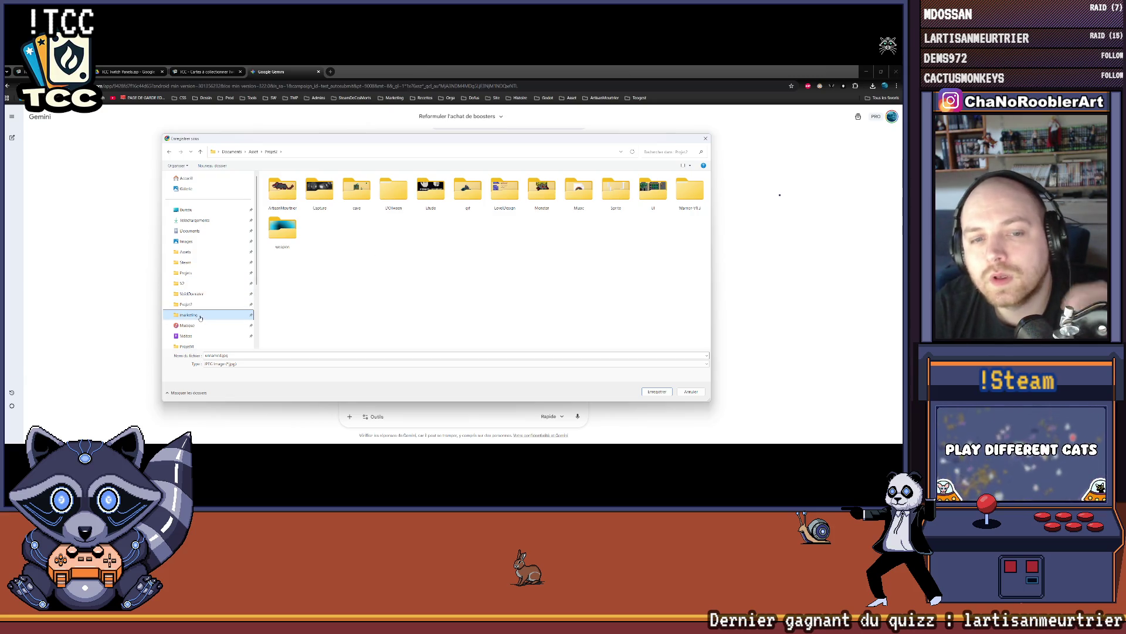
click(194, 293)
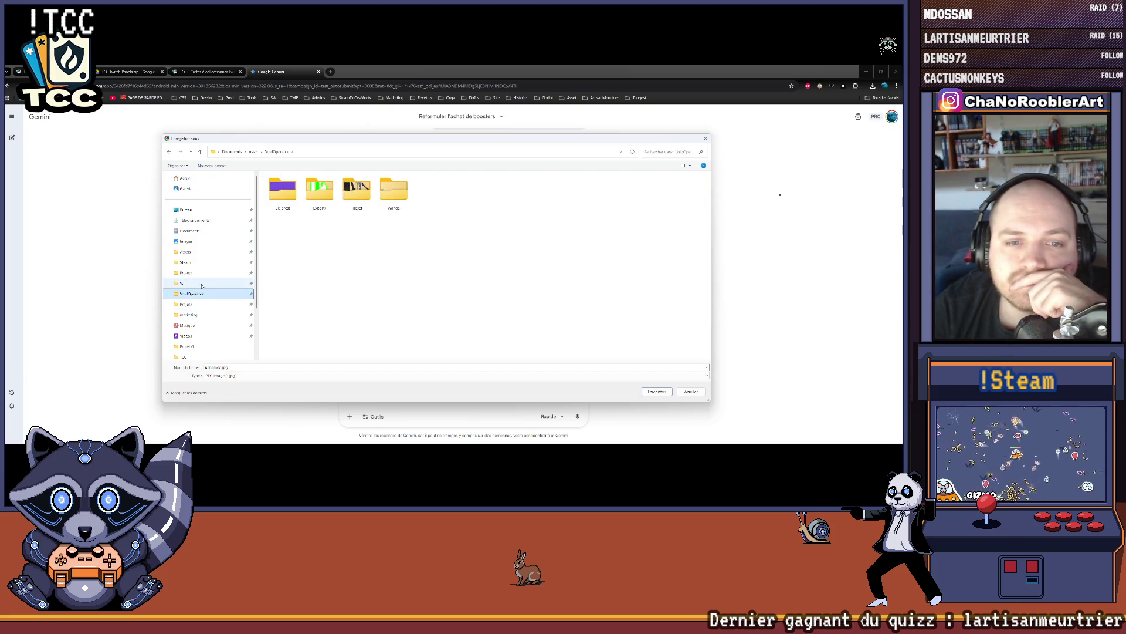
click(194, 283)
click(205, 274)
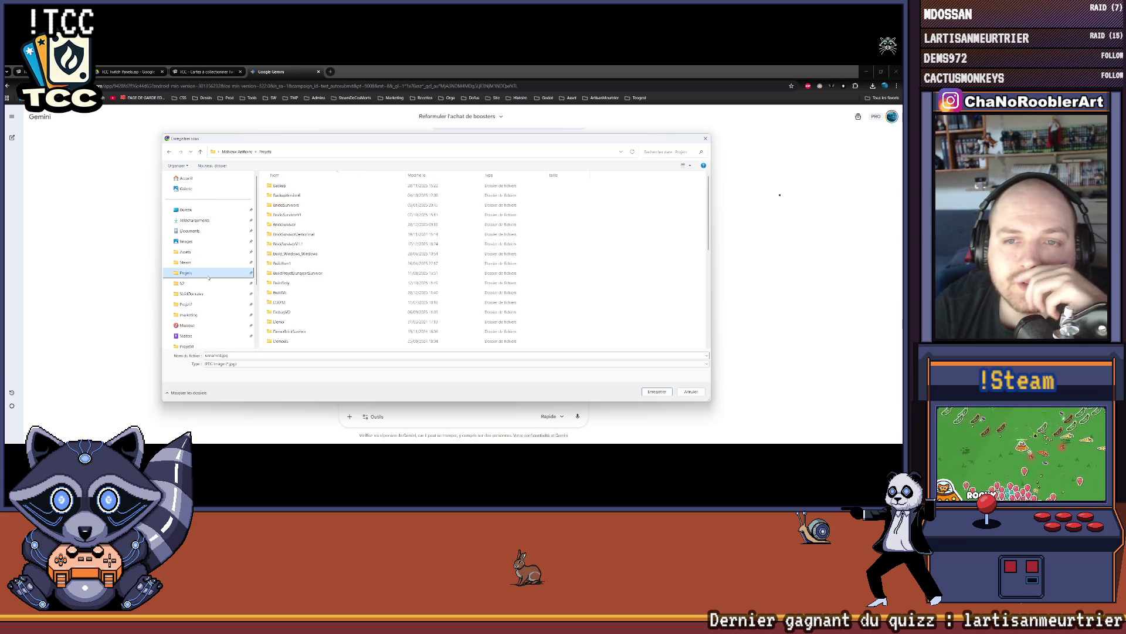
scroll(200, 319, down, 3)
scroll(200, 264, up, 1)
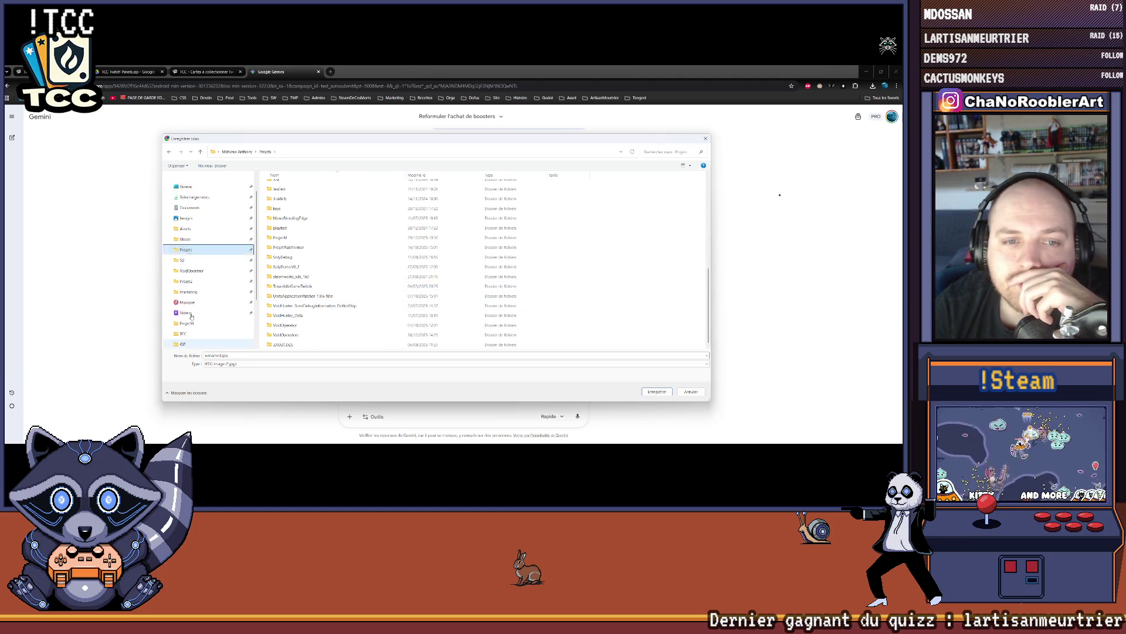
click(194, 281)
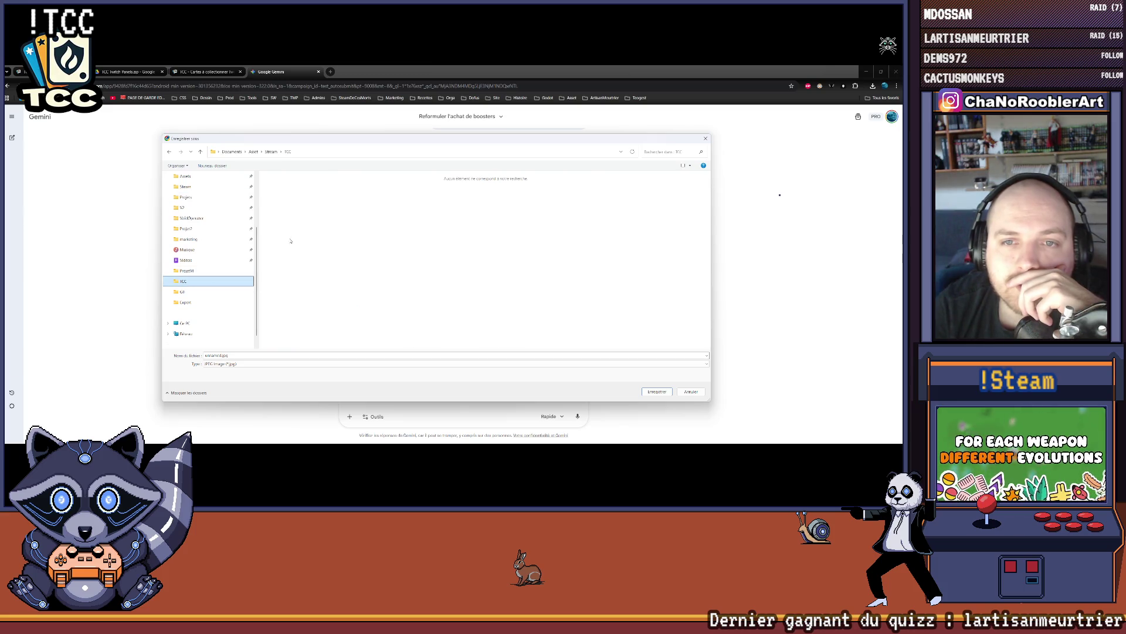
- Show all file types and save the image as TCC_GobelinMageA.png
click(306, 364)
click(306, 378)
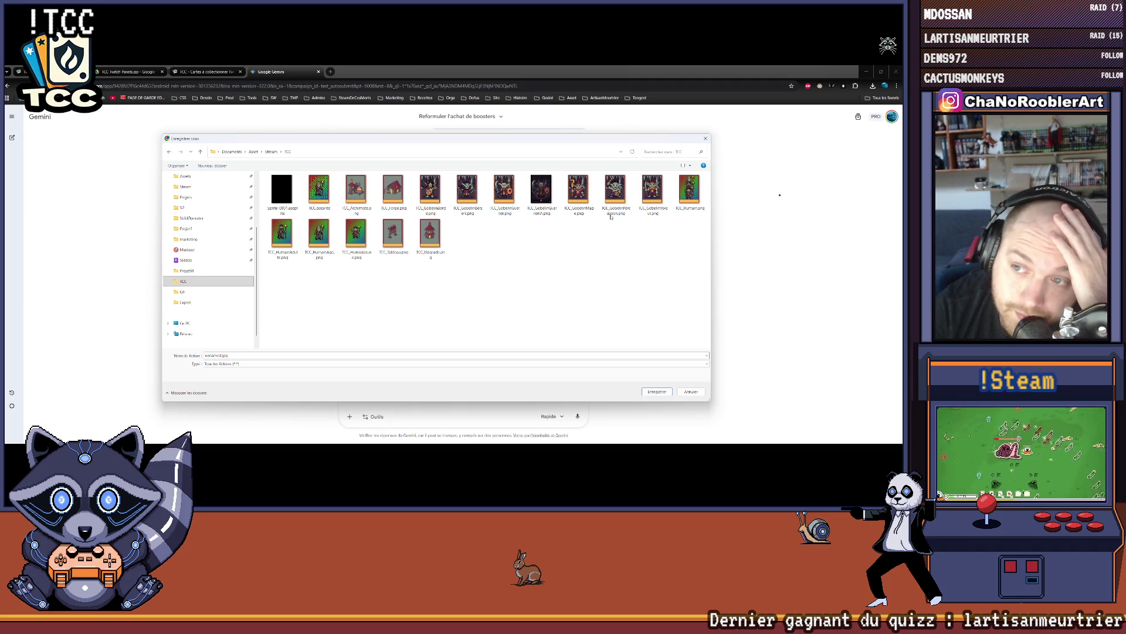
click(578, 190)
click(278, 355)
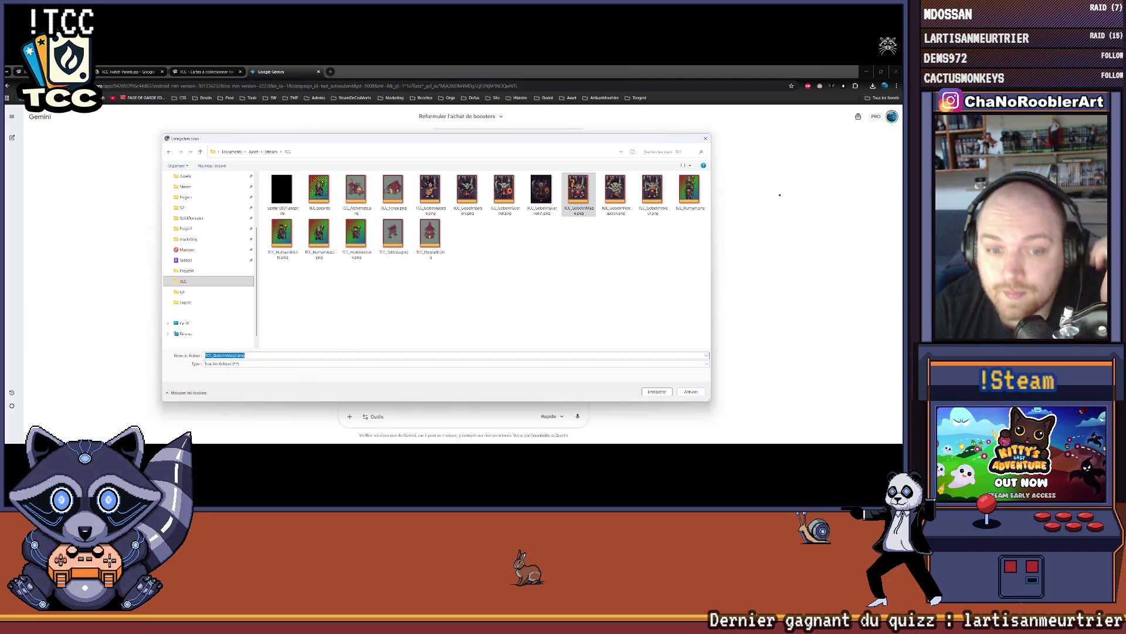
text(A)
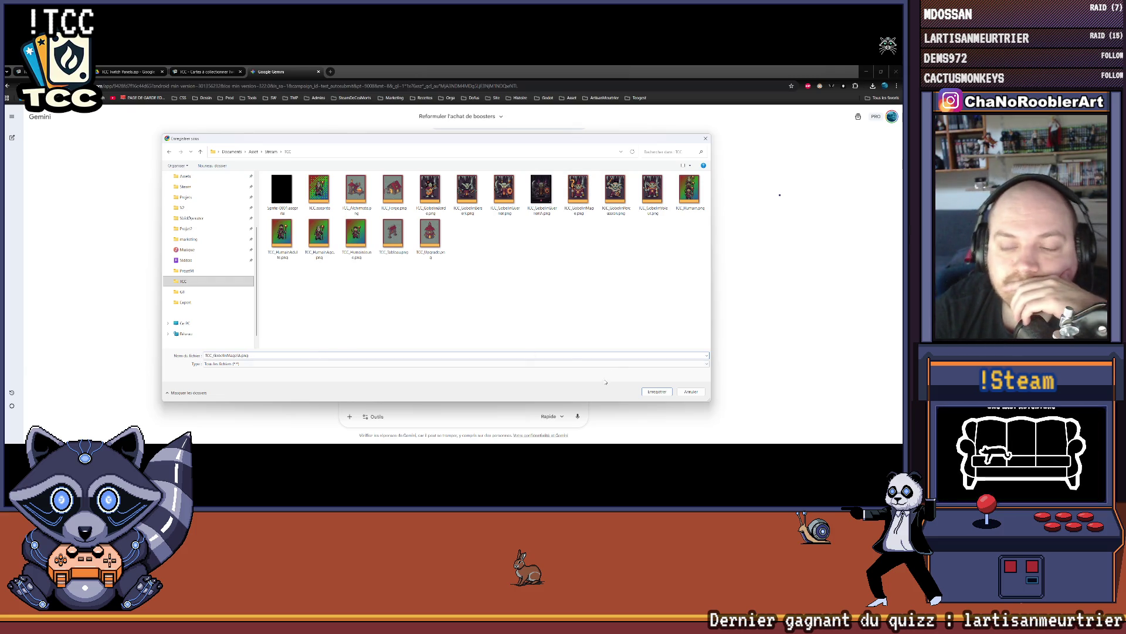
key(Return)
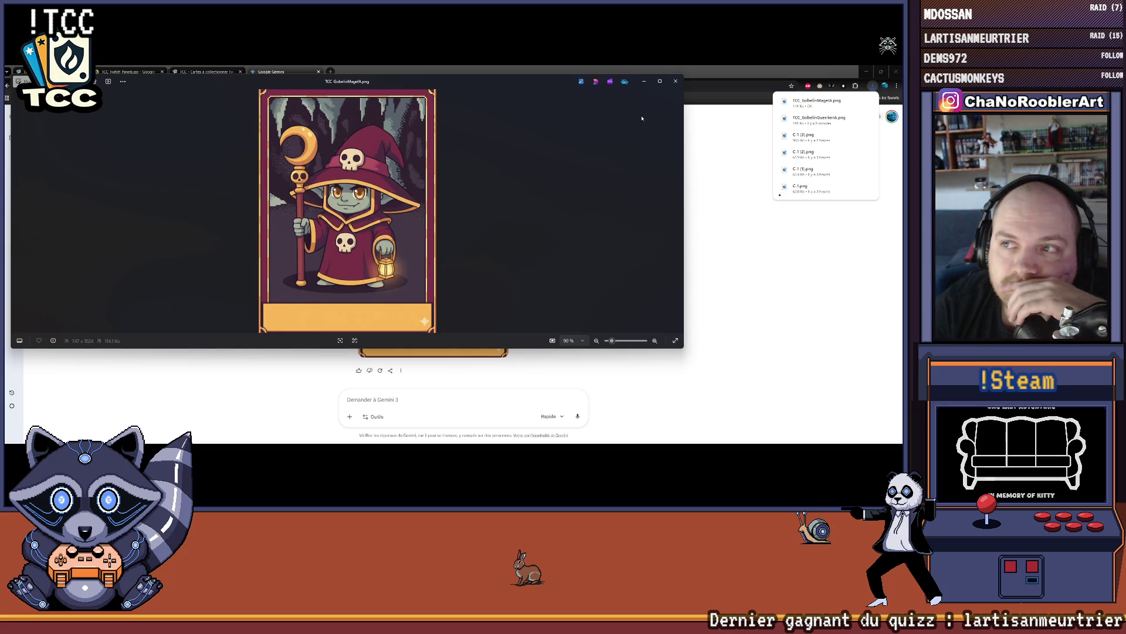
- Close the image preview, return to the TCC card list, and open then cancel the creator-card form
click(676, 81)
scroll(337, 198, up, 3)
click(190, 70)
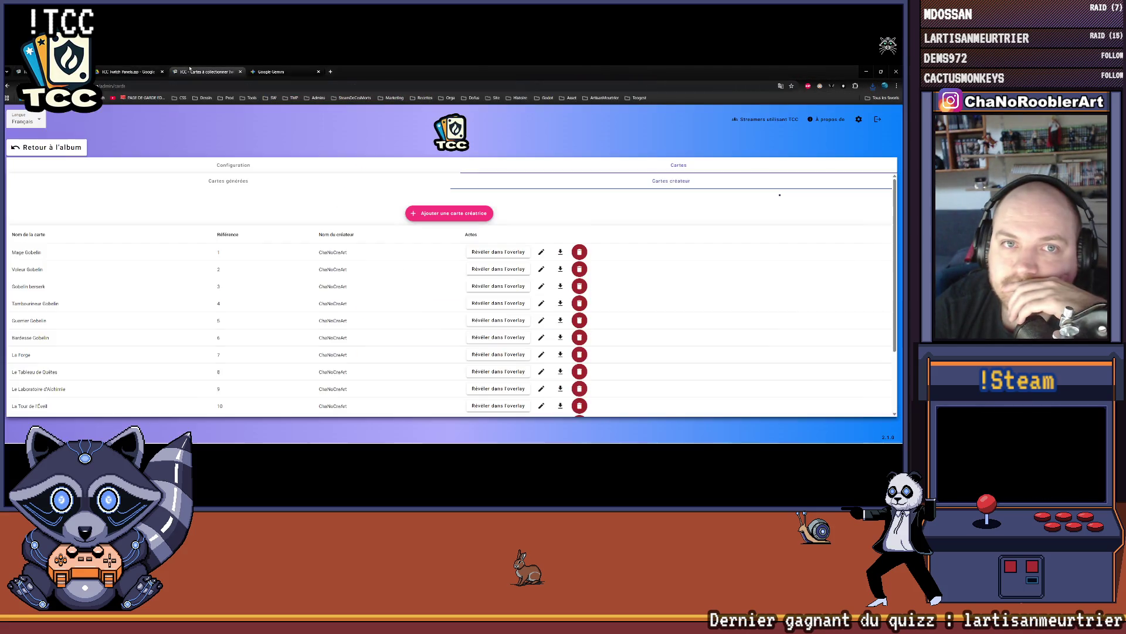
scroll(315, 295, down, 3)
scroll(346, 333, up, 5)
scroll(397, 312, down, 3)
scroll(397, 312, up, 3)
click(444, 210)
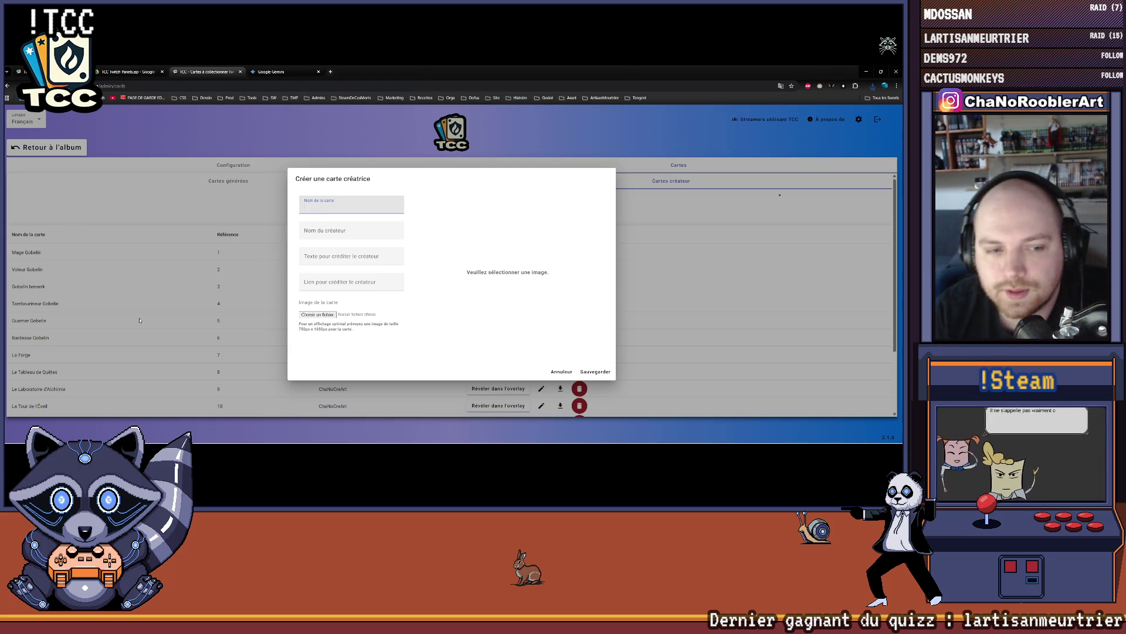
click(666, 204)
- Save a Mage Gobelin IA creator card by Gemini IA using the chibi goblin mage image
scroll(681, 244, down, 3)
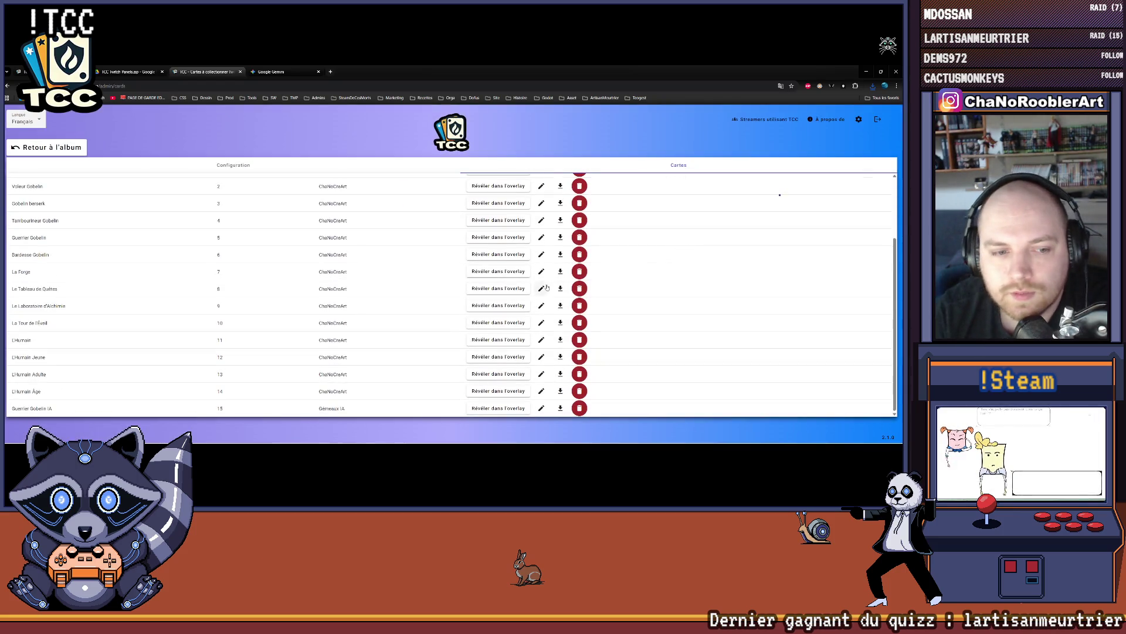
scroll(503, 201, up, 3)
scroll(441, 233, down, 3)
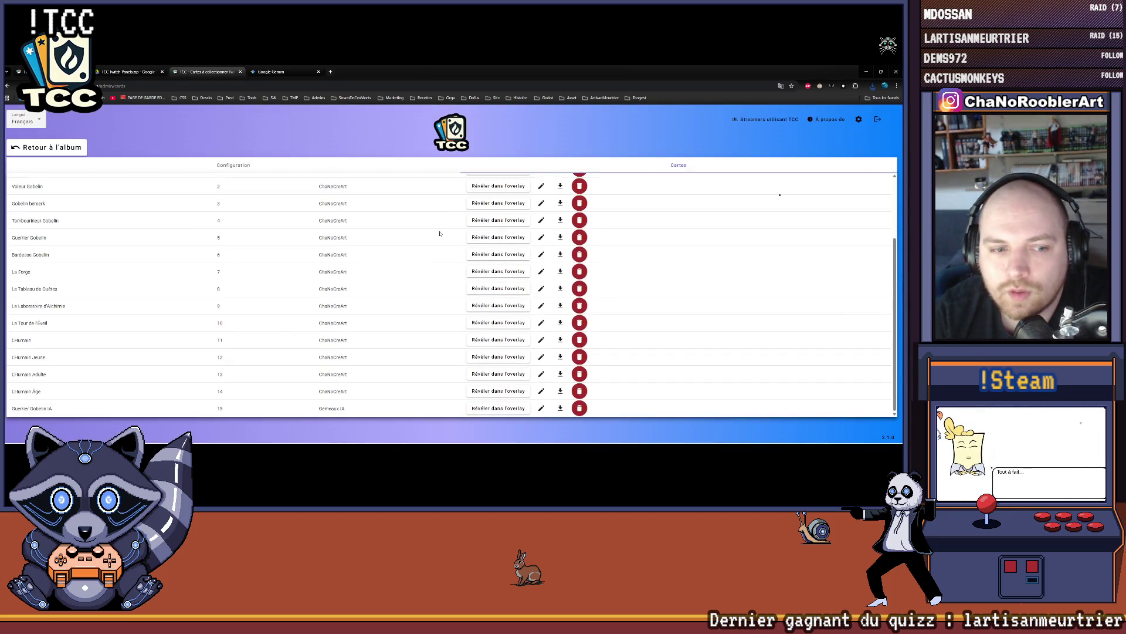
scroll(426, 262, up, 3)
click(446, 212)
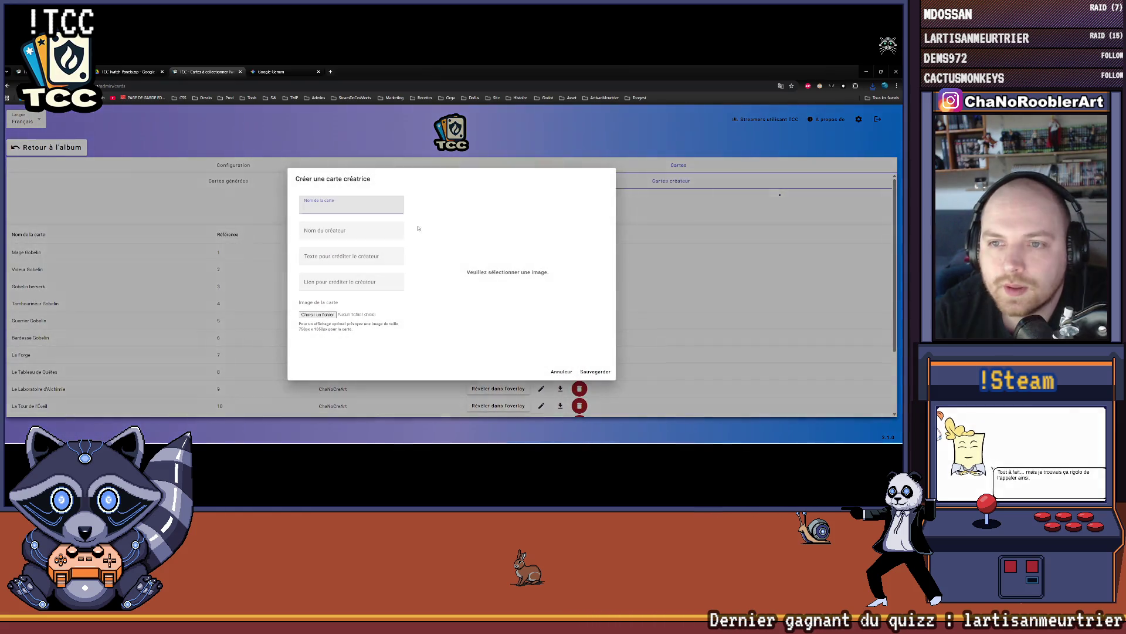
text(Mage G)
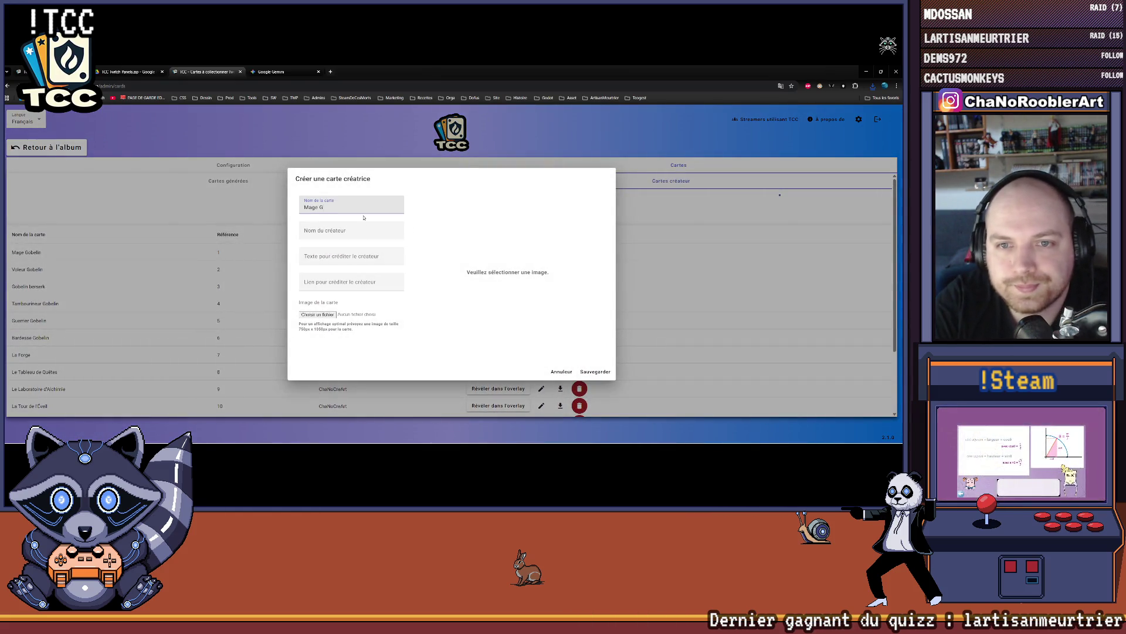
text(obelin IA)
key(Tab)
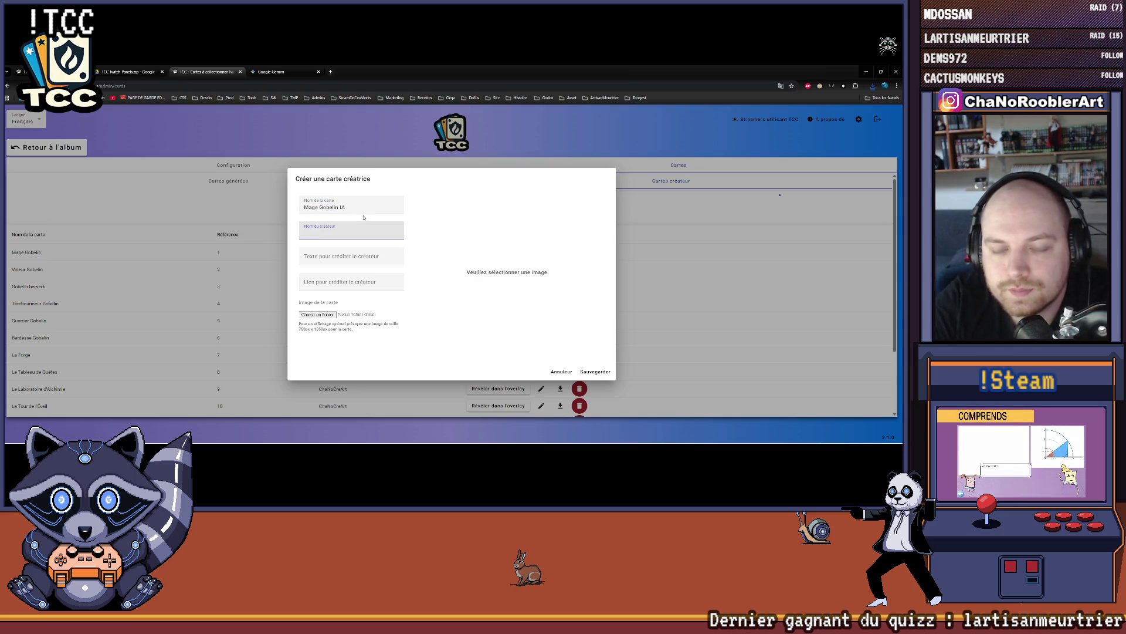
text(Chmini)
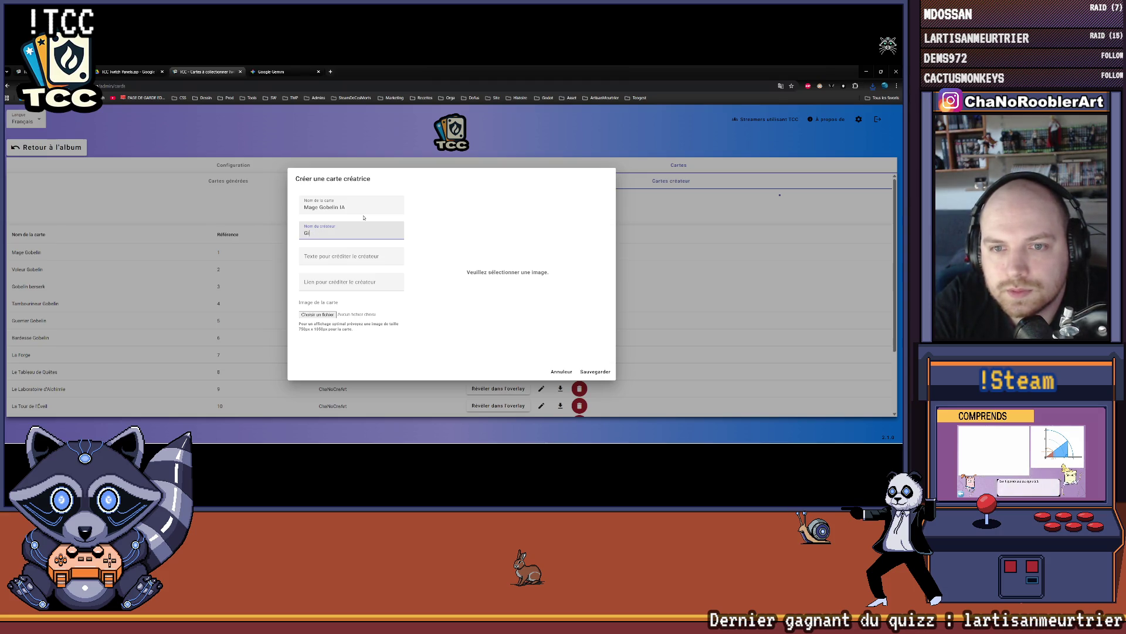
text(min)
text(A)
key(Tab)
key(Tab)
key(Tab)
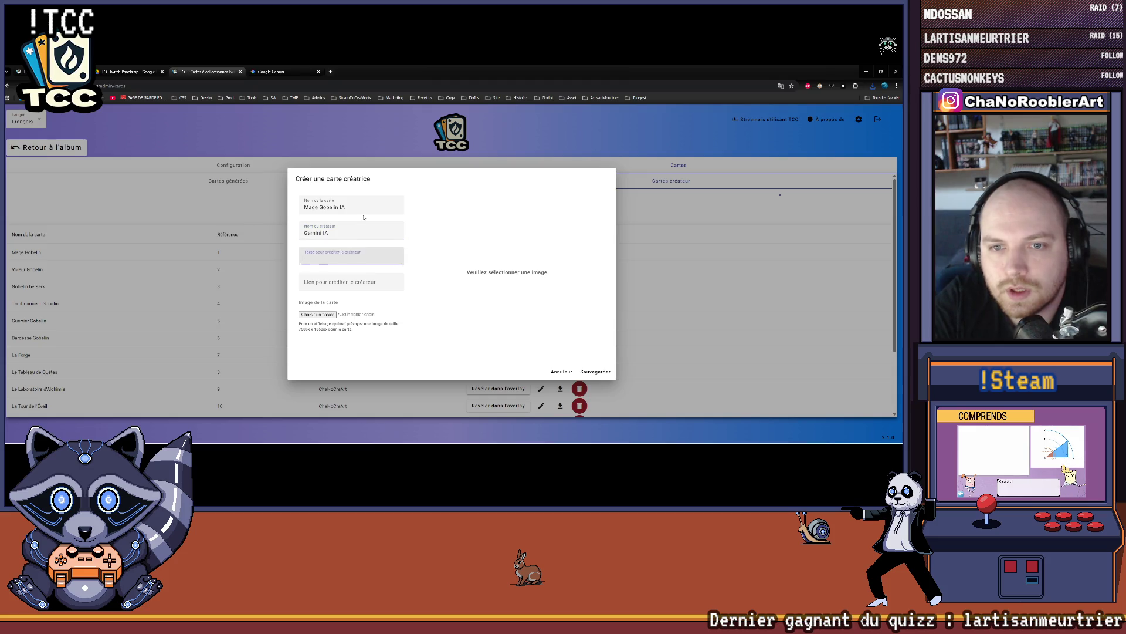
click(316, 314)
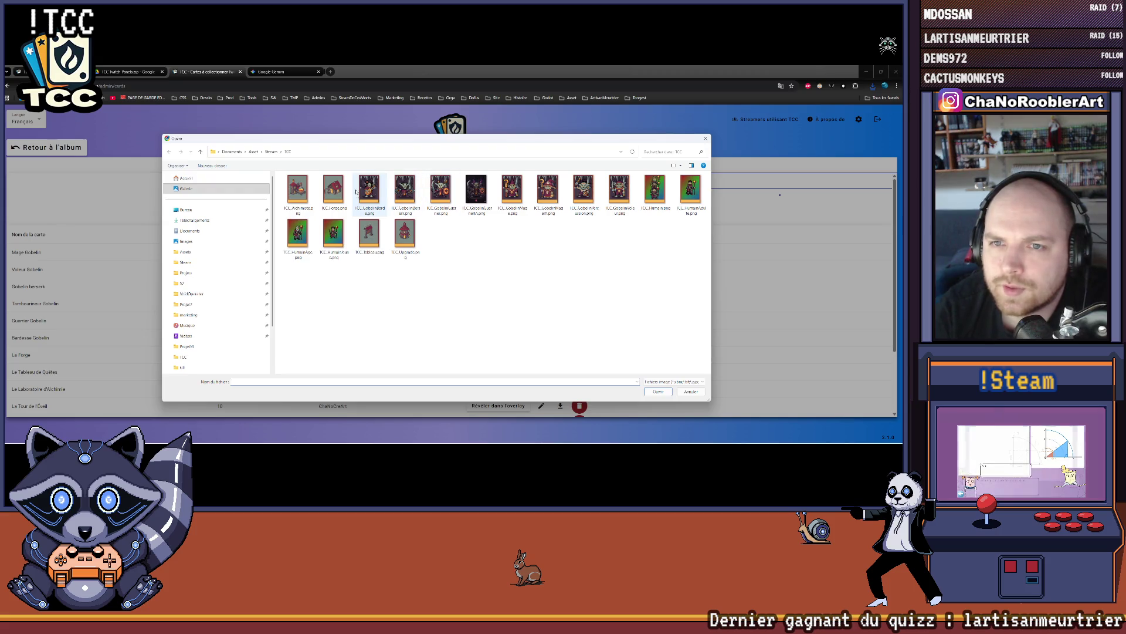
double_click(549, 189)
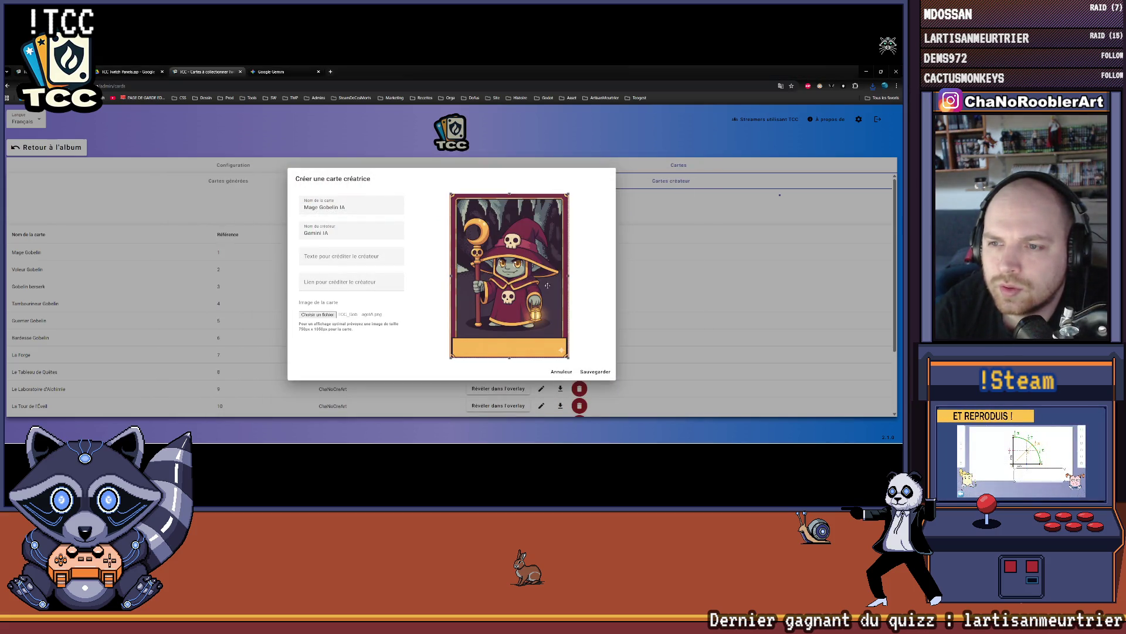
click(595, 372)
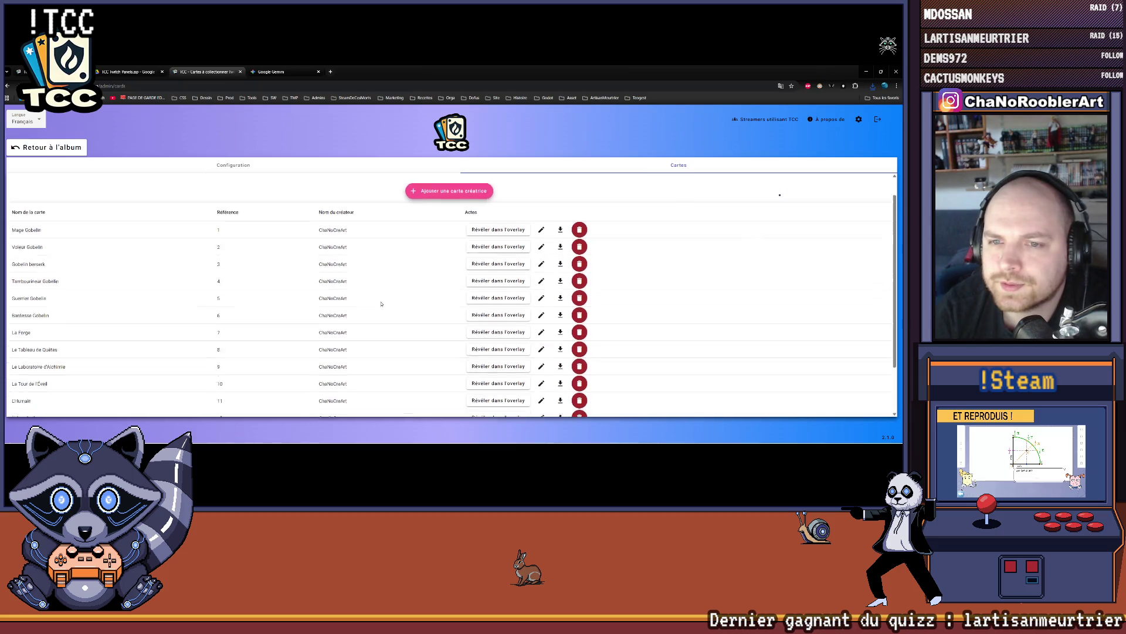
- Reveal the Mage Gobelin IA card from row 16 on the stream overlay, then open the personal album
scroll(381, 304, down, 3)
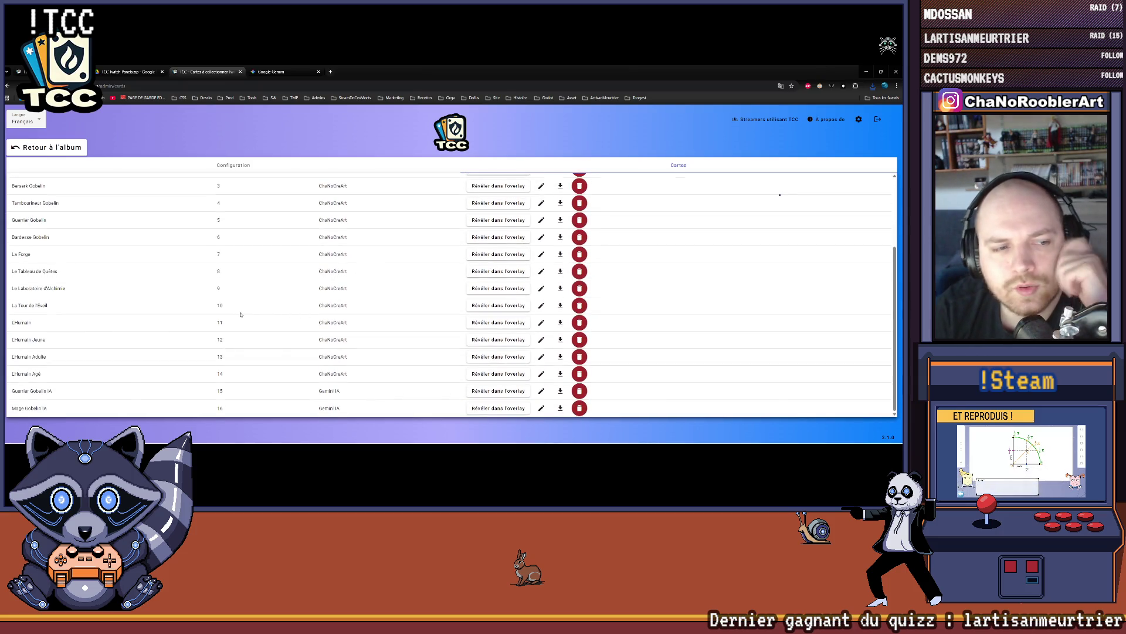
scroll(144, 323, up, 5)
scroll(143, 325, down, 5)
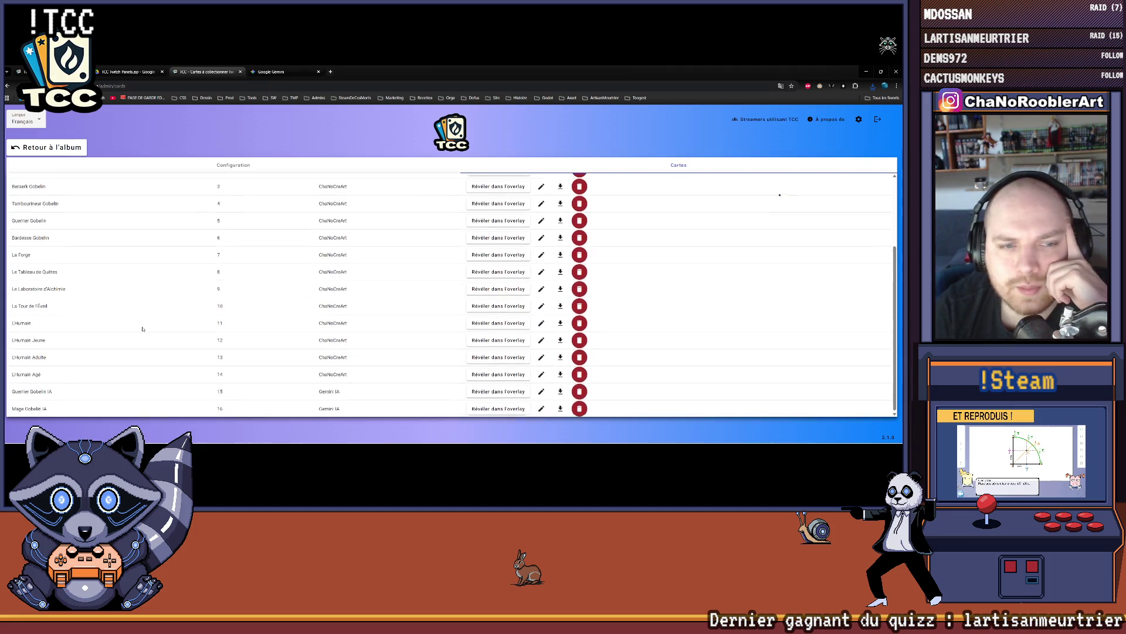
click(498, 408)
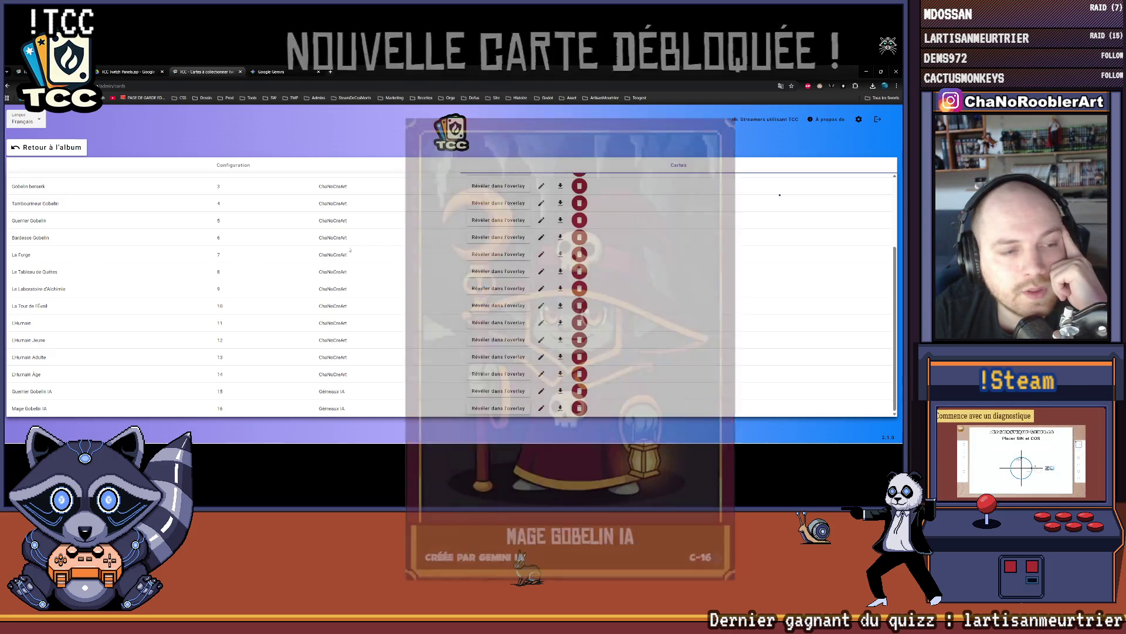
scroll(371, 316, up, 3)
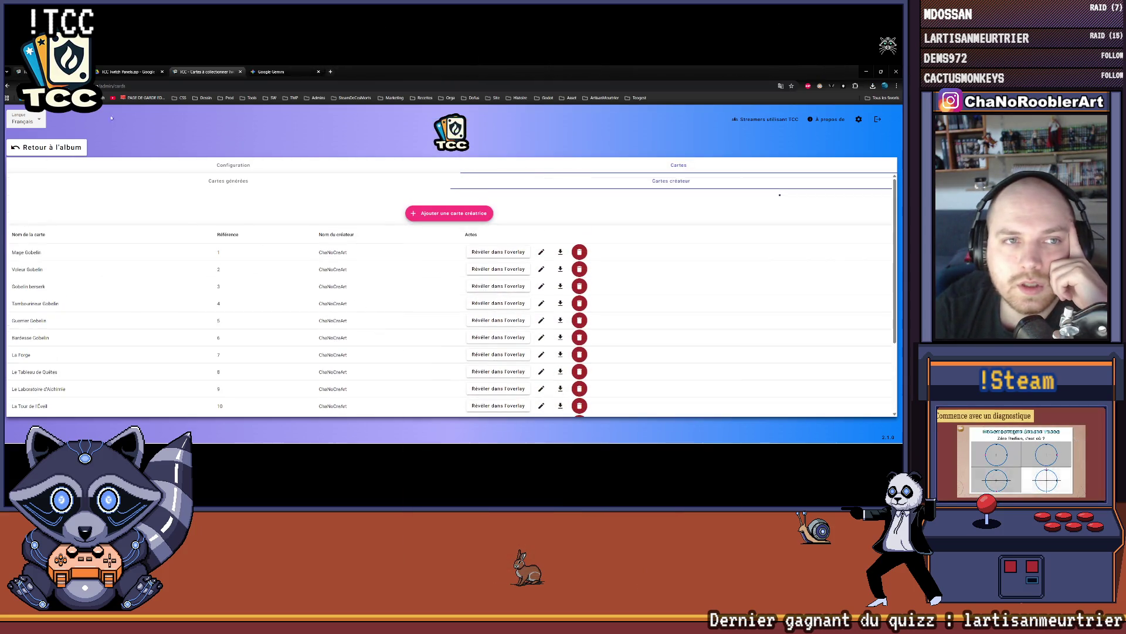
click(56, 146)
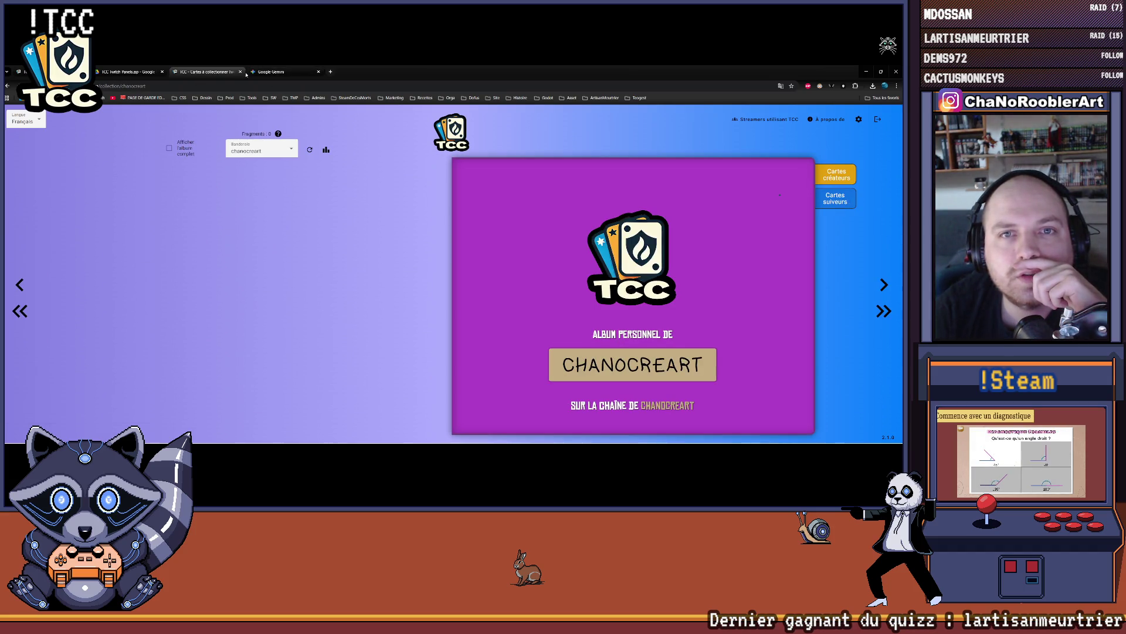
- Close the TCC card site, the Gemini conversation and Chrome, leaving Steam's Aseprite page showing
click(276, 71)
click(239, 72)
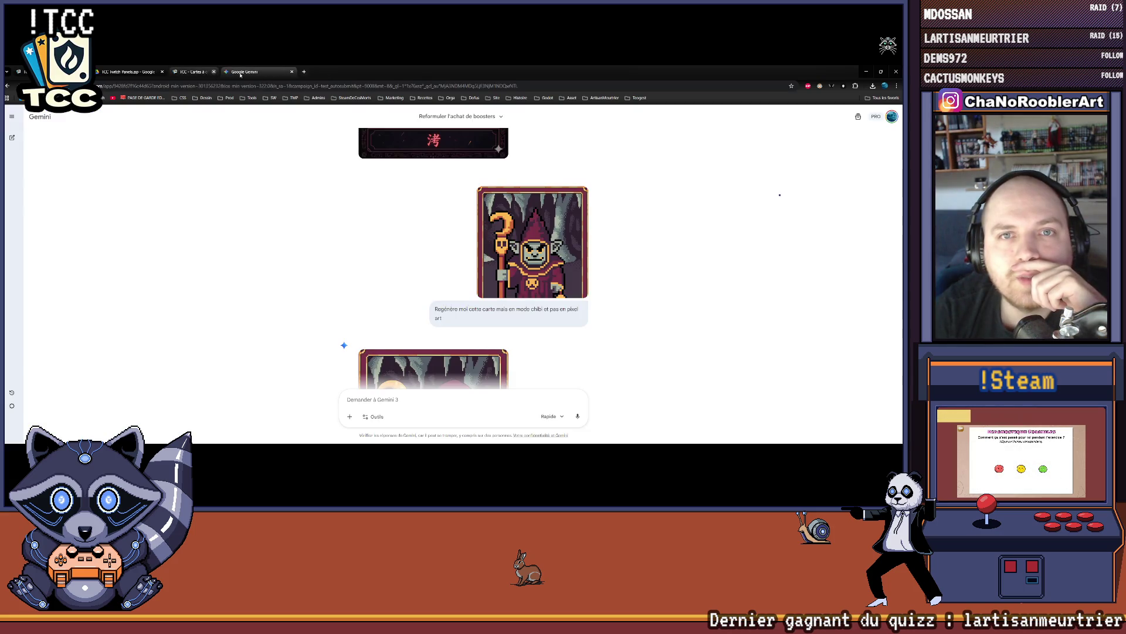
click(239, 72)
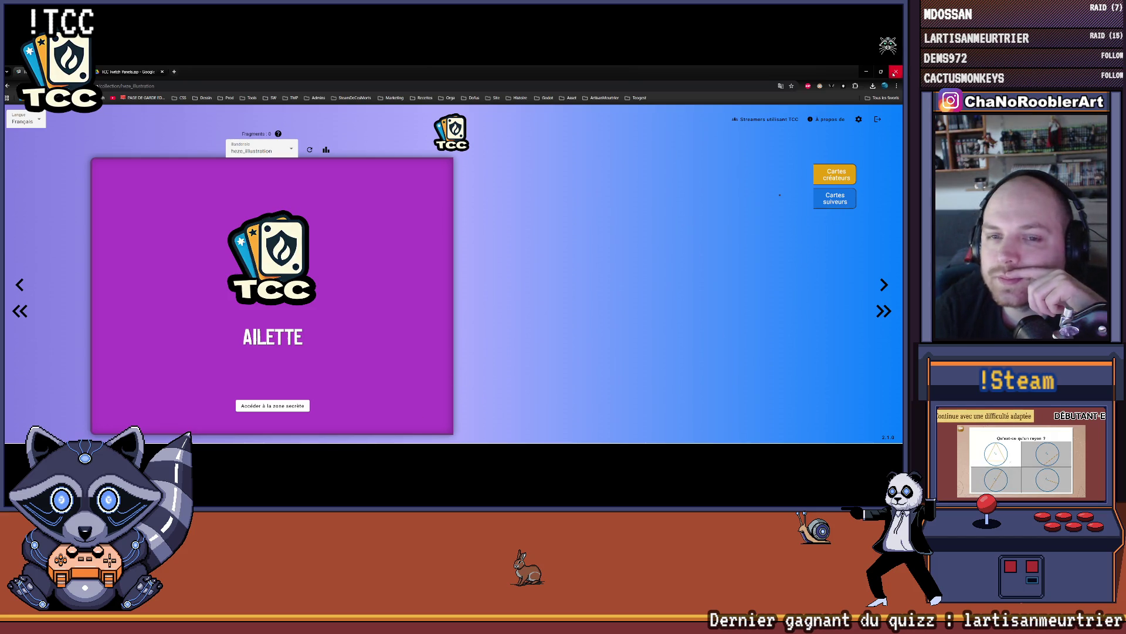
click(432, 436)
click(433, 435)
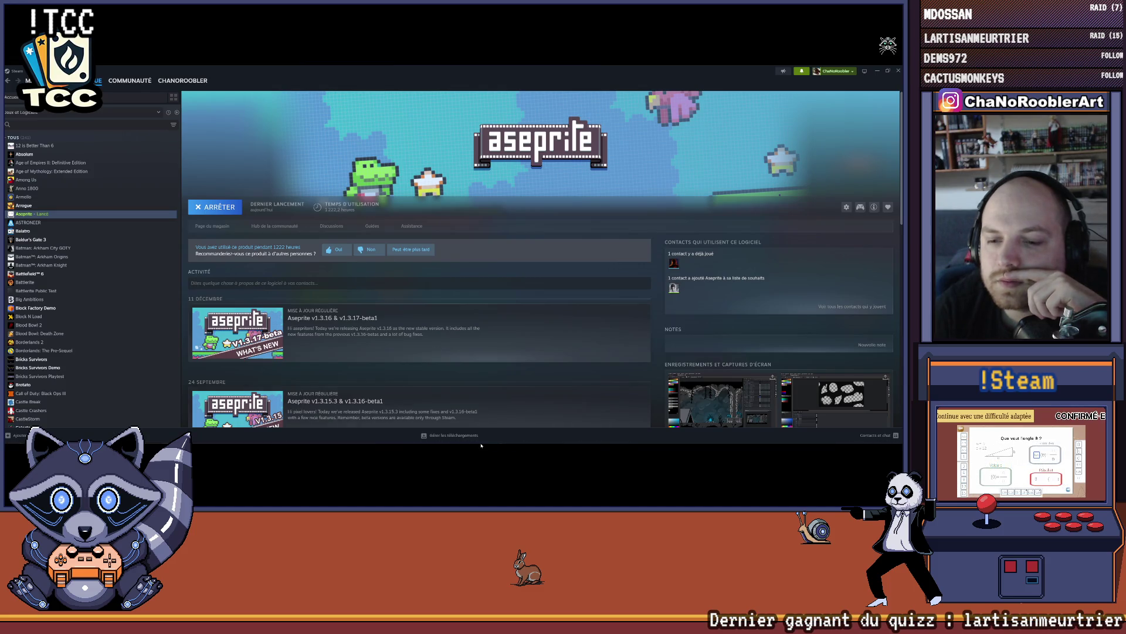
- Show the pixel-art wizard card sprite in Aseprite, then return to the Unity card game editor
key(super)
key(super)
key(super)
click(596, 435)
scroll(411, 310, down, 2)
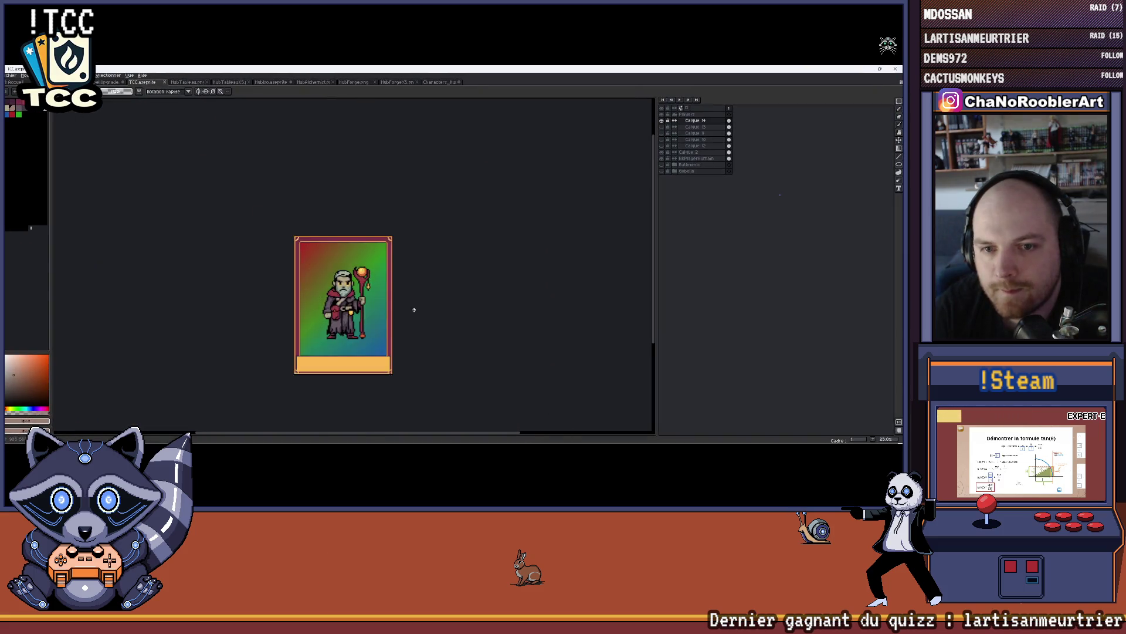
scroll(438, 270, up, 2)
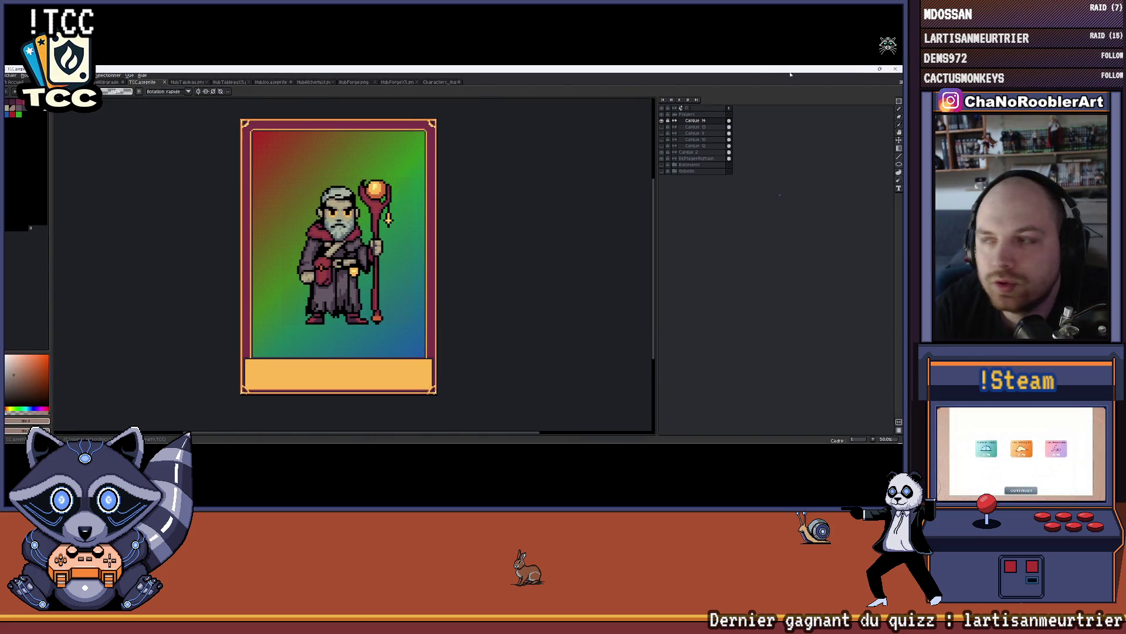
click(597, 435)
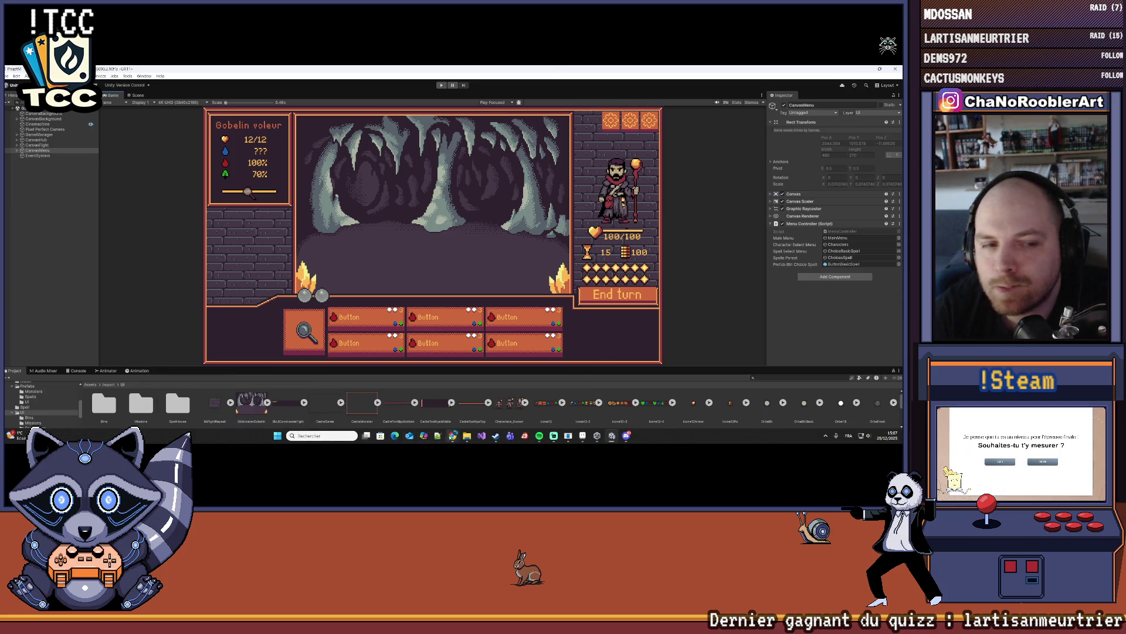
mouse_move(451, 439)
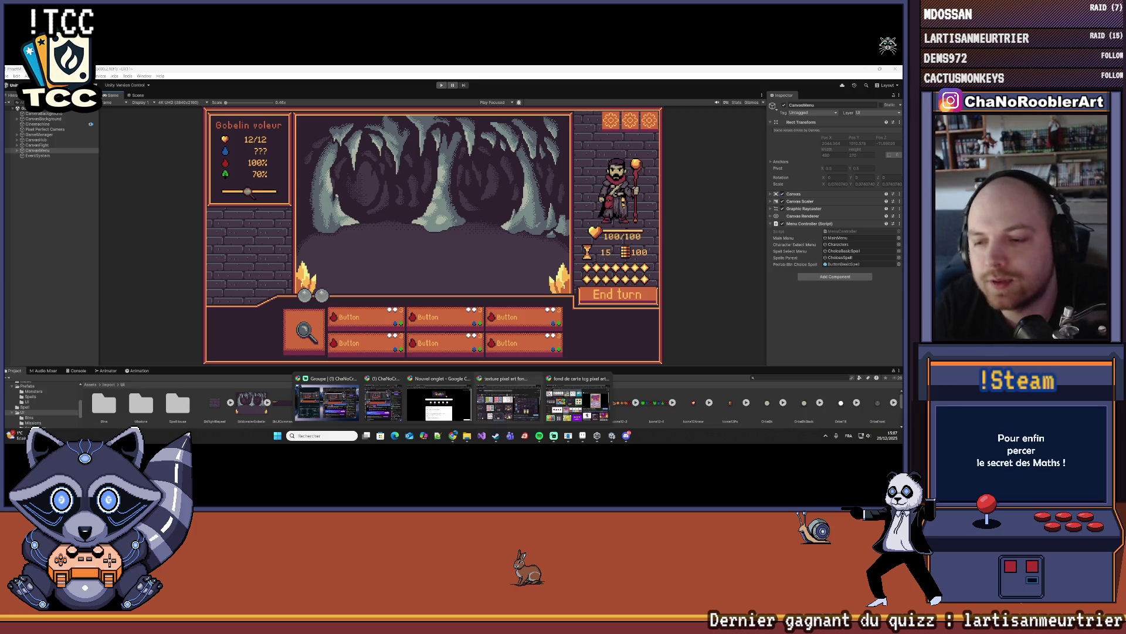
mouse_move(416, 412)
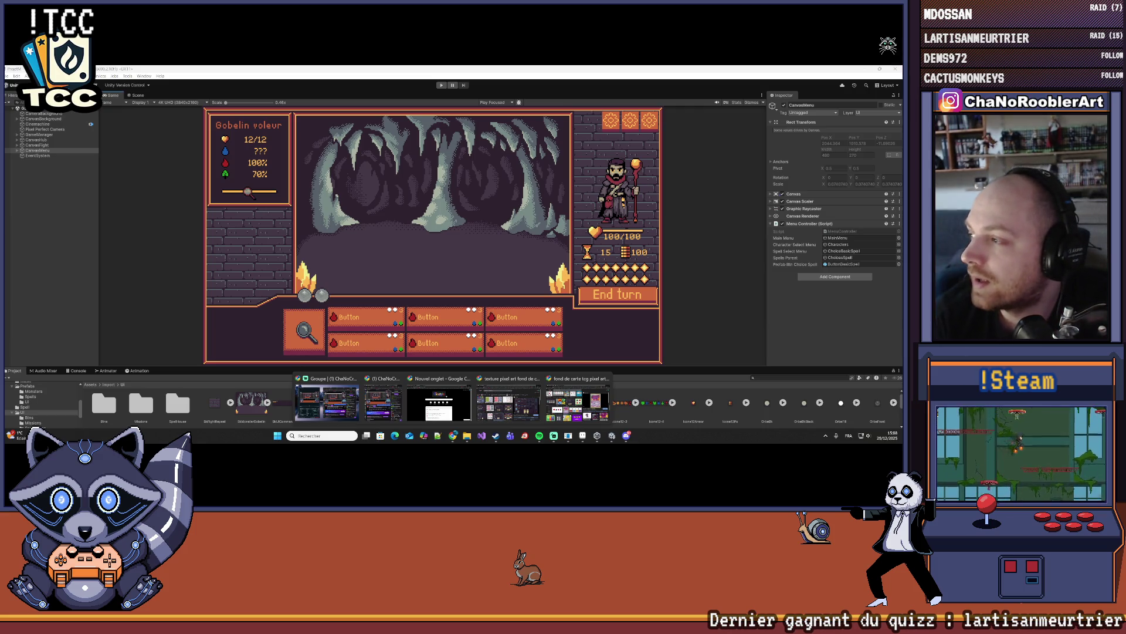
- Open the TCC folder and view the TCC_GobelinGuerrierIA.png goblin warrior card image
click(467, 435)
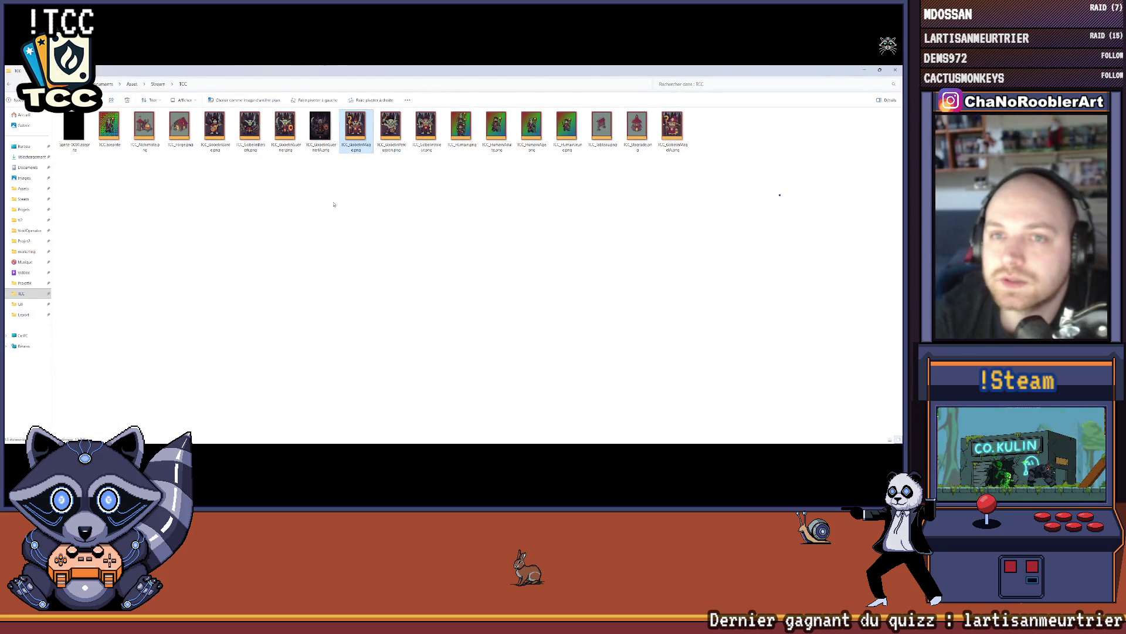
double_click(320, 129)
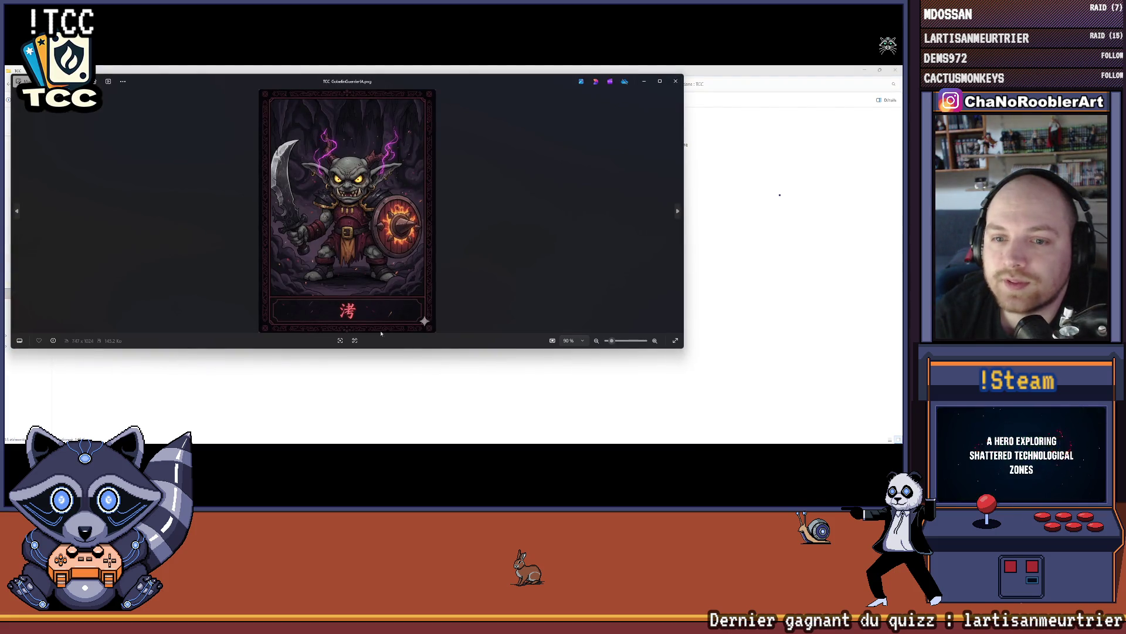
- Enlarge and reposition the goblin warrior card viewer, then close it and the TCC folder
drag(377, 349, 379, 421)
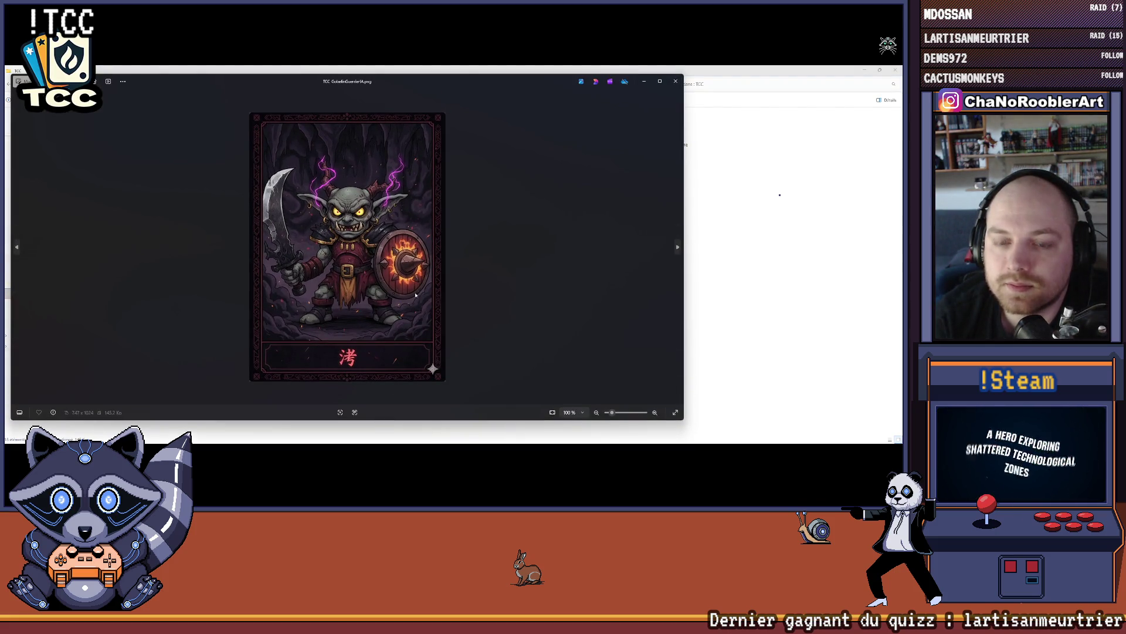
mouse_move(523, 83)
mouse_down()
mouse_move(535, 260)
mouse_move(560, 116)
mouse_up()
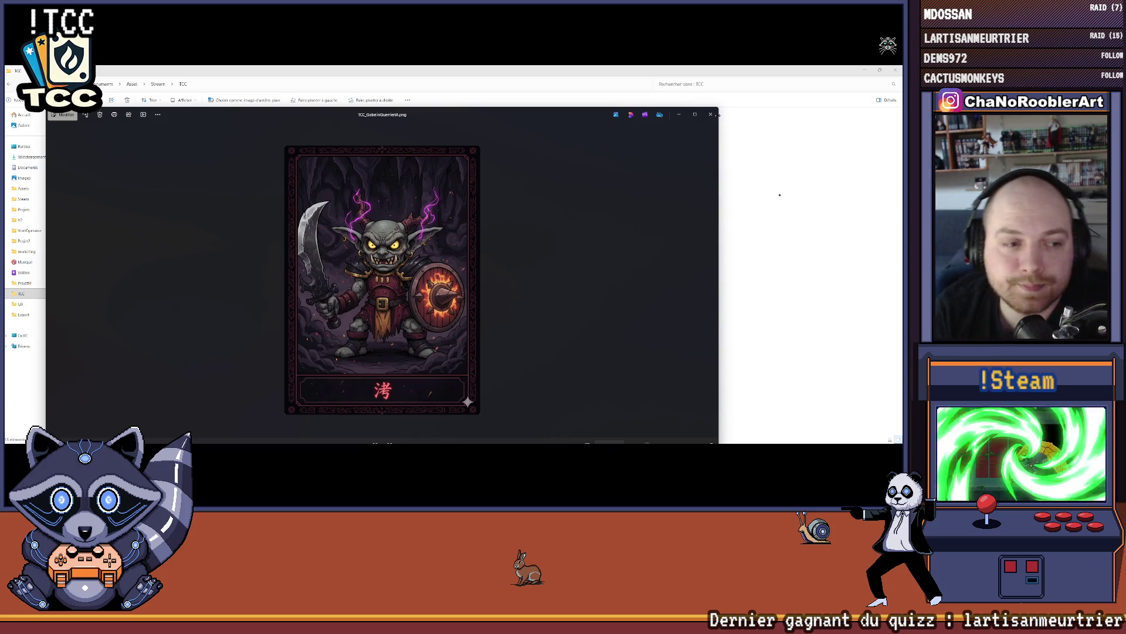
click(711, 114)
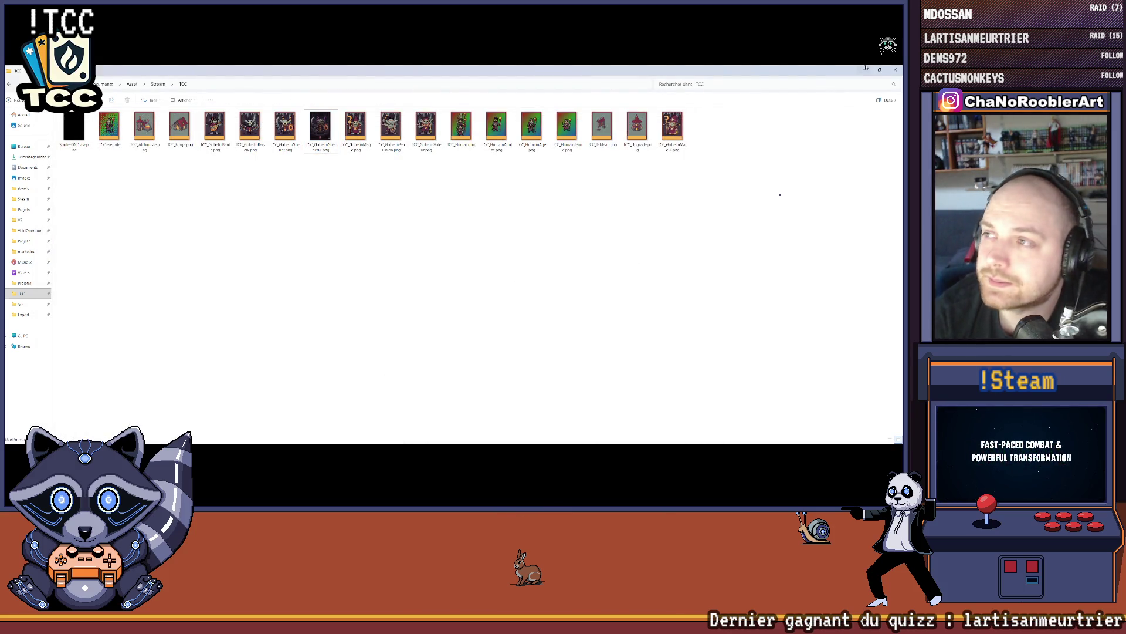
click(895, 70)
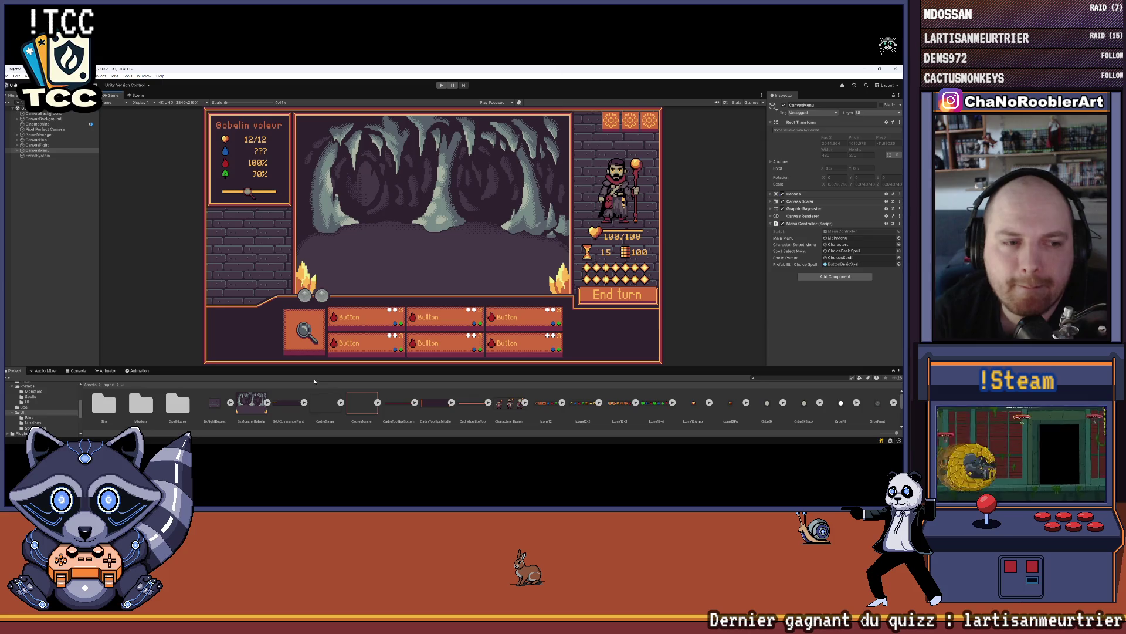
- Give the asset browser more height, run the card game in Play mode, and start a new game
mouse_move(380, 367)
mouse_down()
mouse_move(380, 320)
mouse_move(381, 338)
mouse_up()
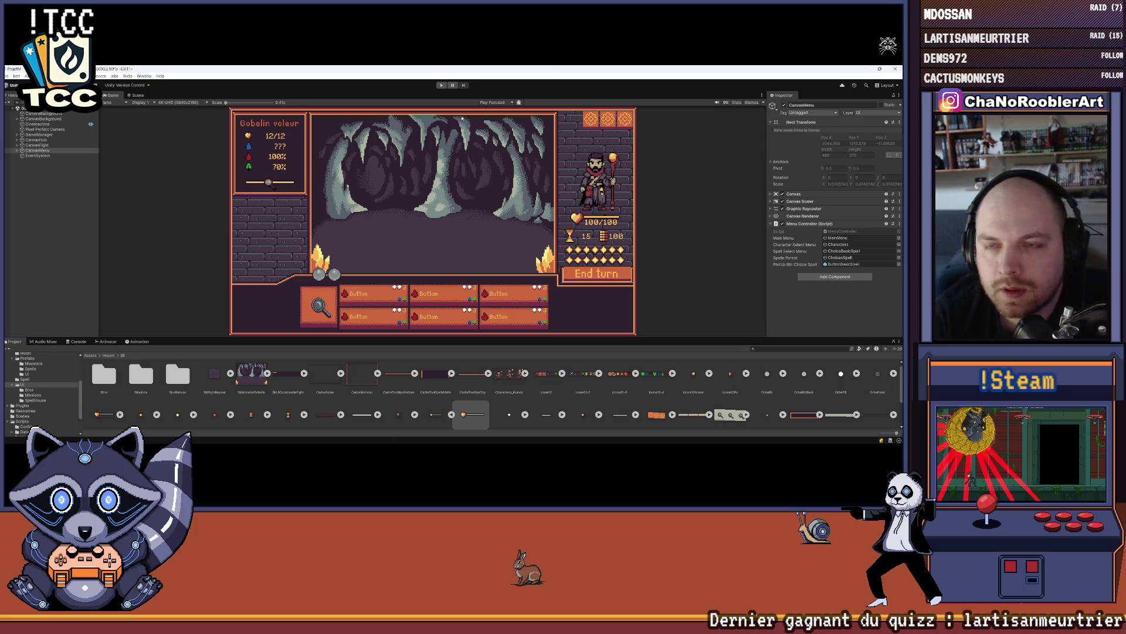
click(441, 85)
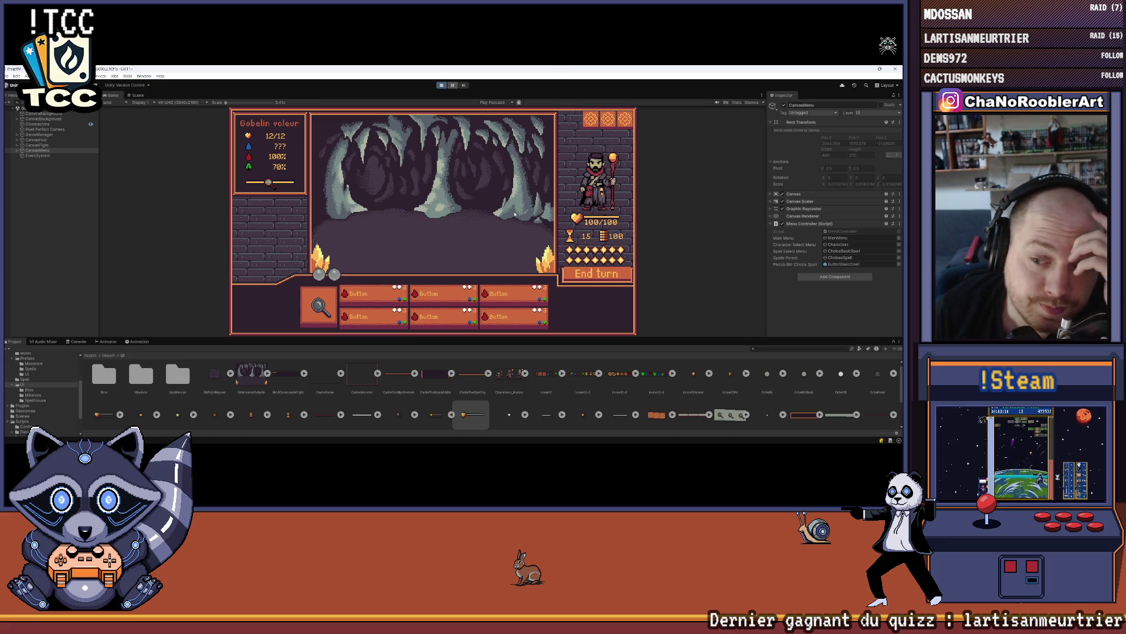
click(432, 191)
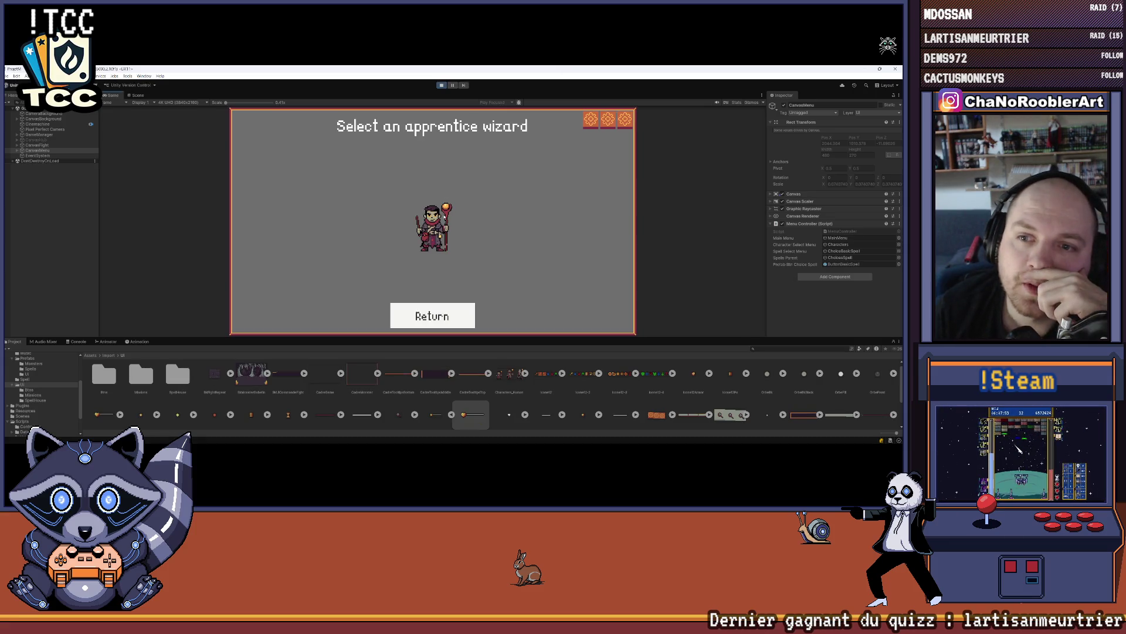
- Choose the apprentice wizard with W_Wave and W_Regen, visit the spell house, and open the mission board
click(424, 205)
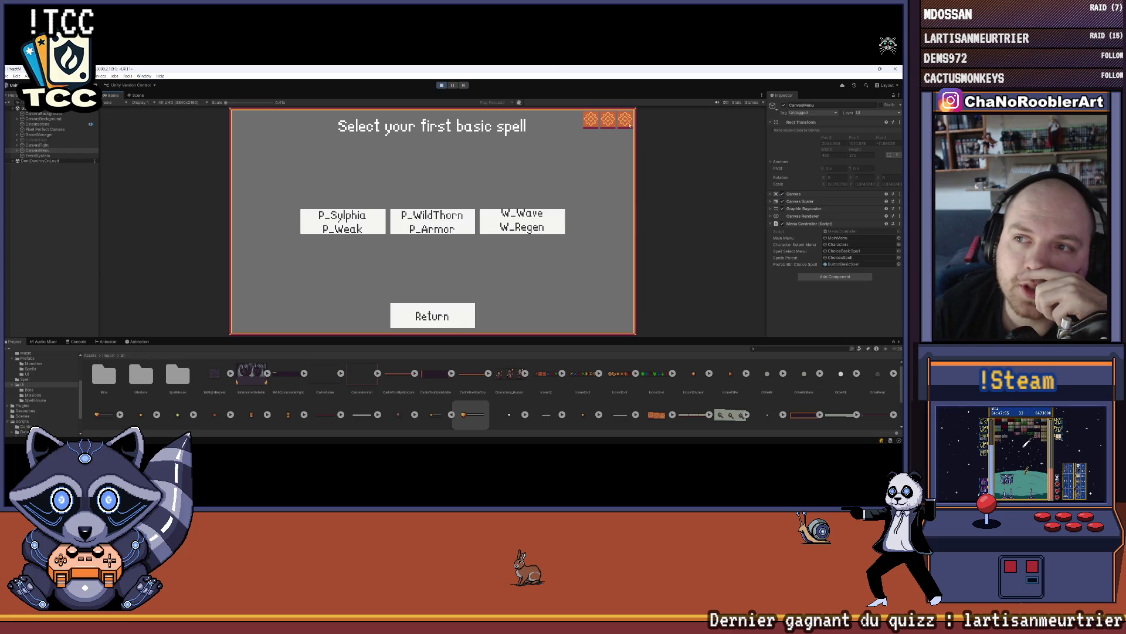
click(492, 223)
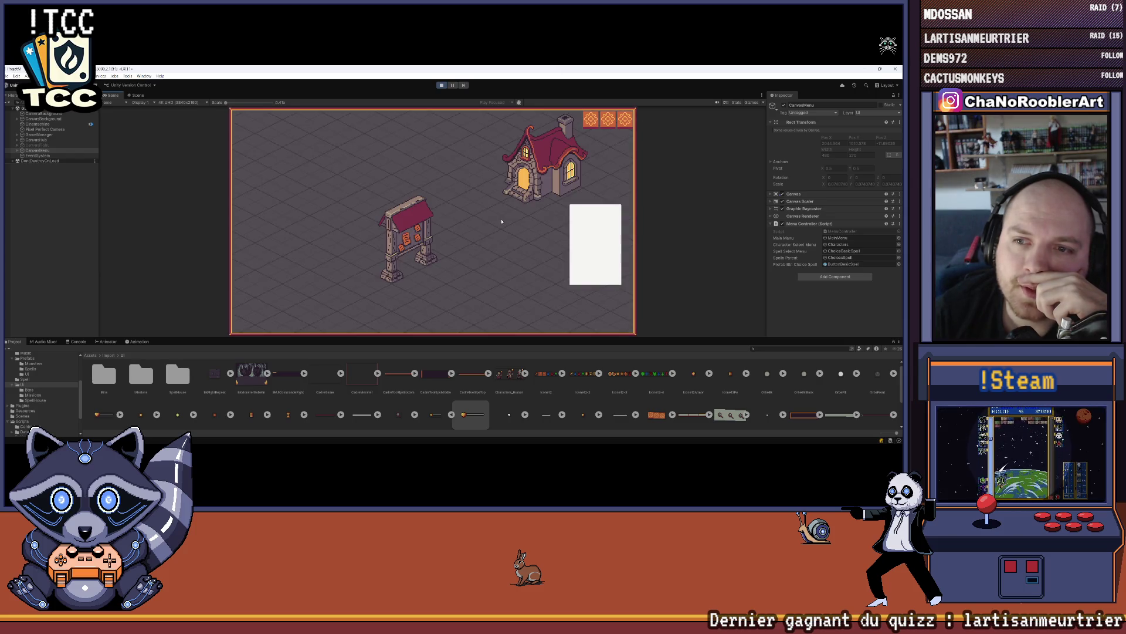
click(548, 175)
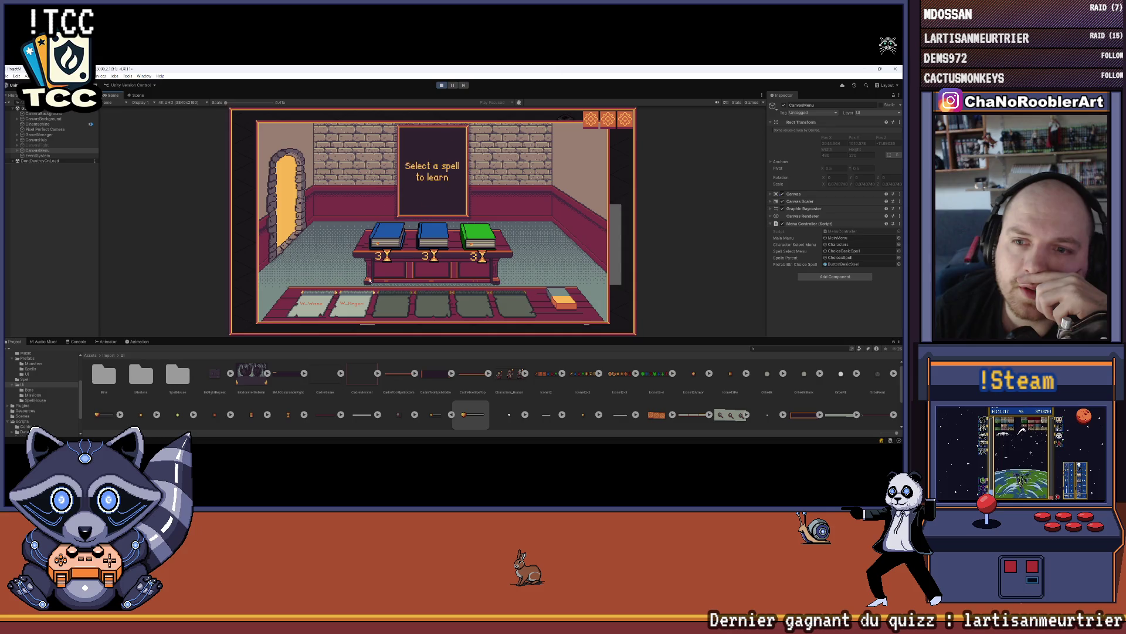
key(Escape)
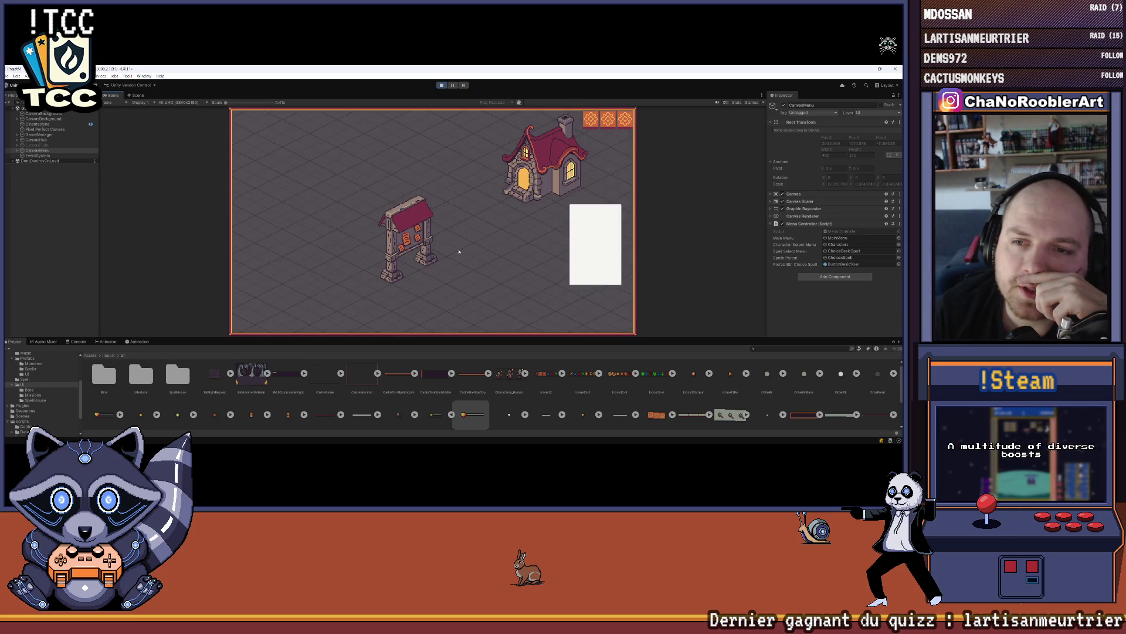
click(429, 243)
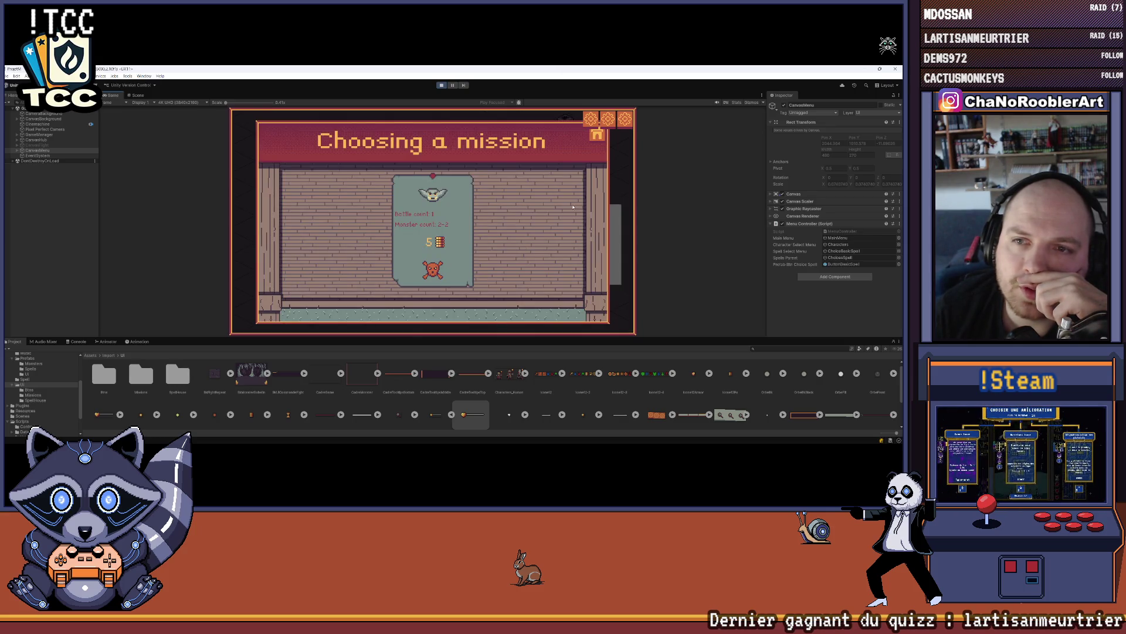
- Enlarge the game view, revisit the W_Wave spell choice and spell room, then reopen the mission board
drag(481, 338, 481, 389)
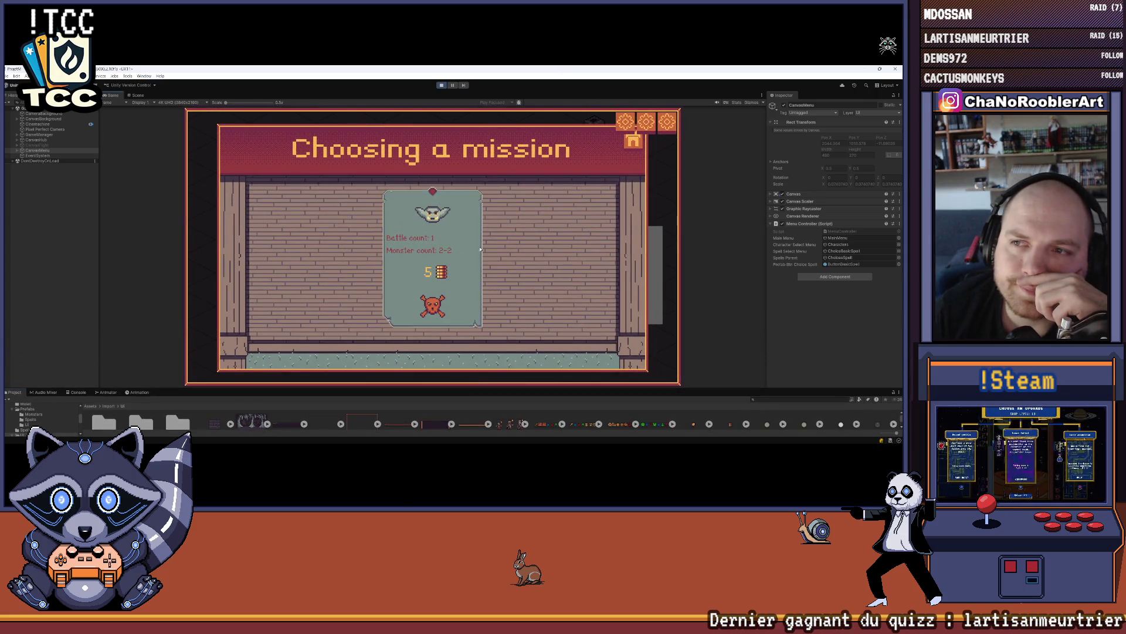
click(634, 145)
click(618, 252)
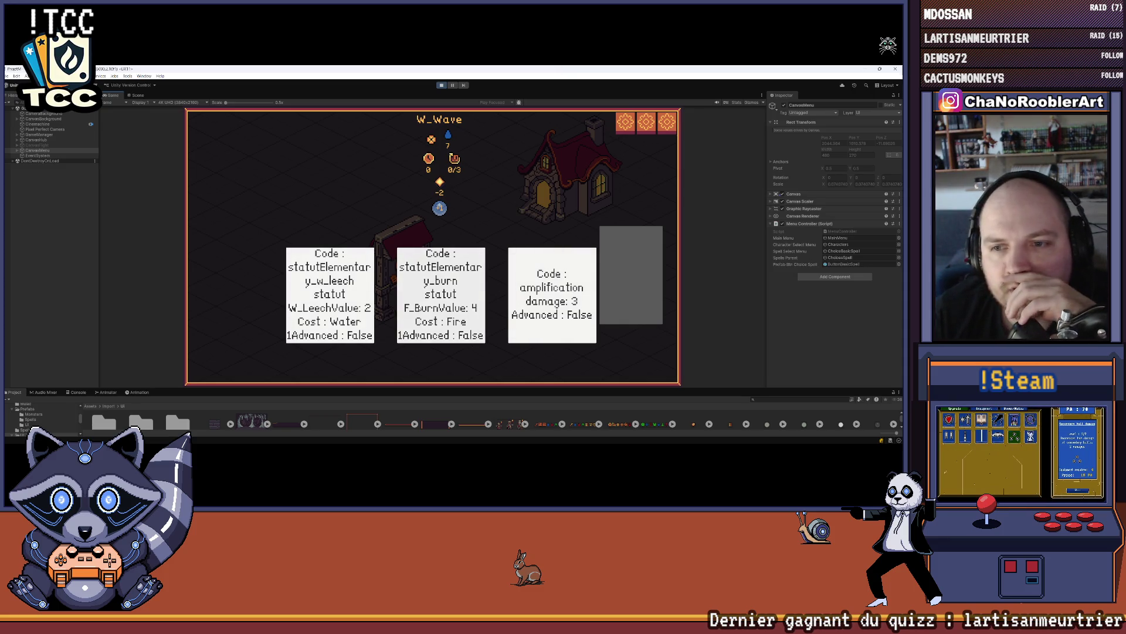
click(549, 299)
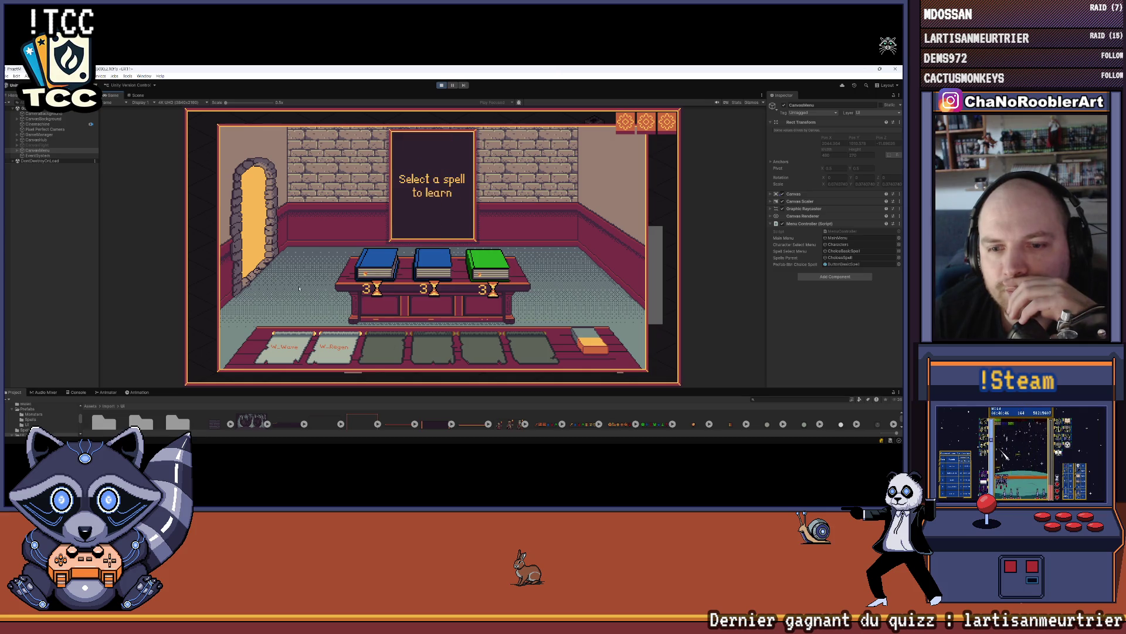
click(246, 223)
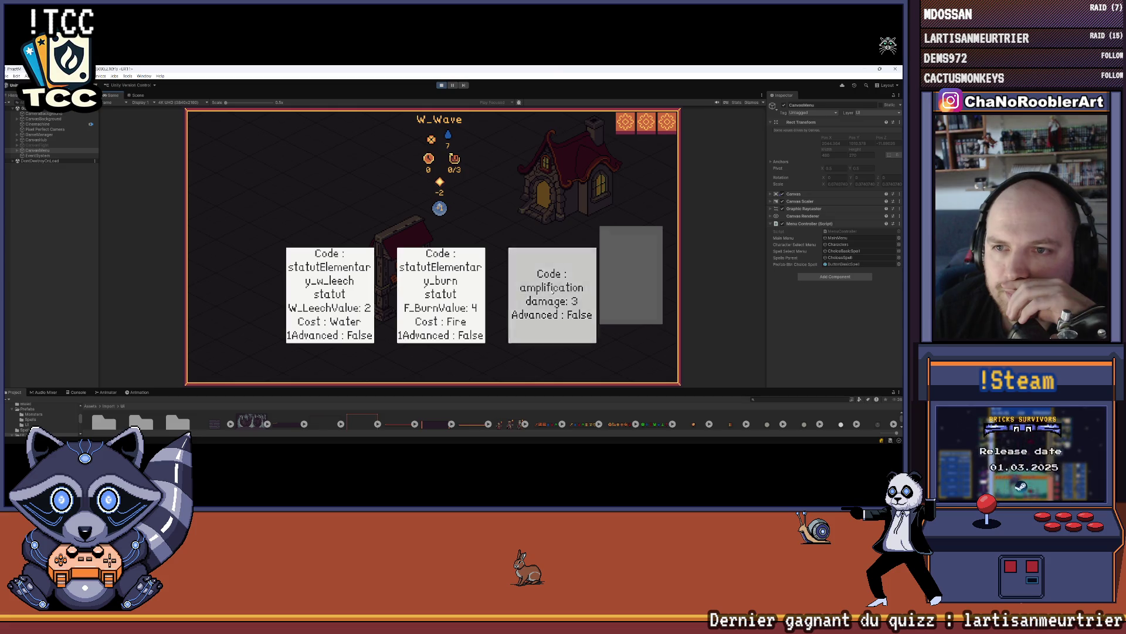
click(551, 288)
- Start the first cave mission and inspect the W_Wave and W_Regen cards against two goblins
click(443, 269)
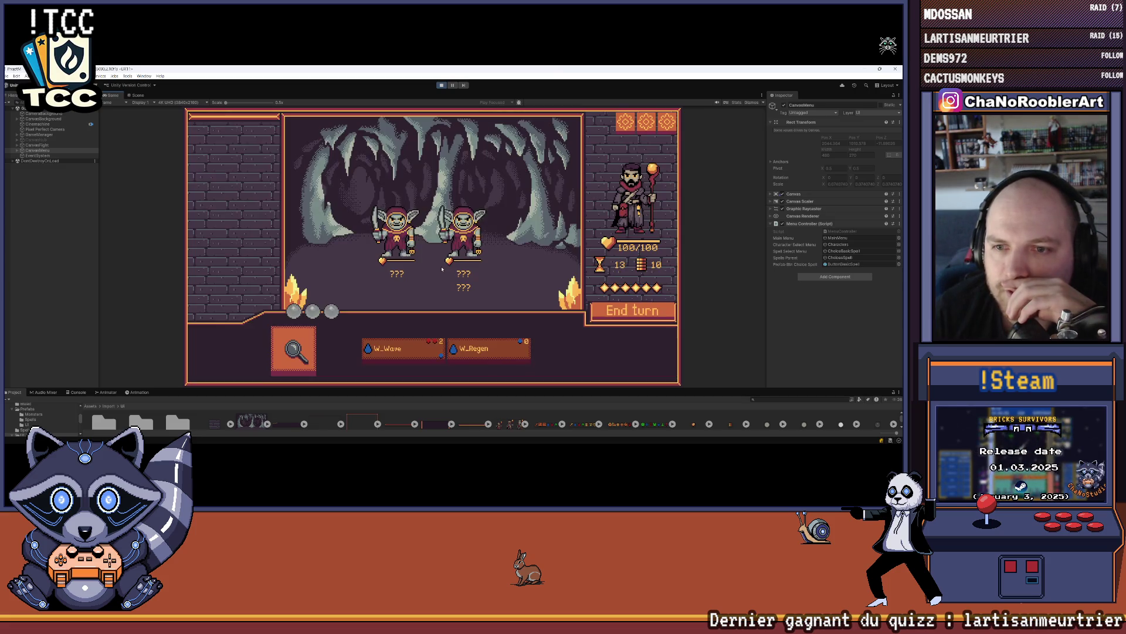
mouse_move(405, 352)
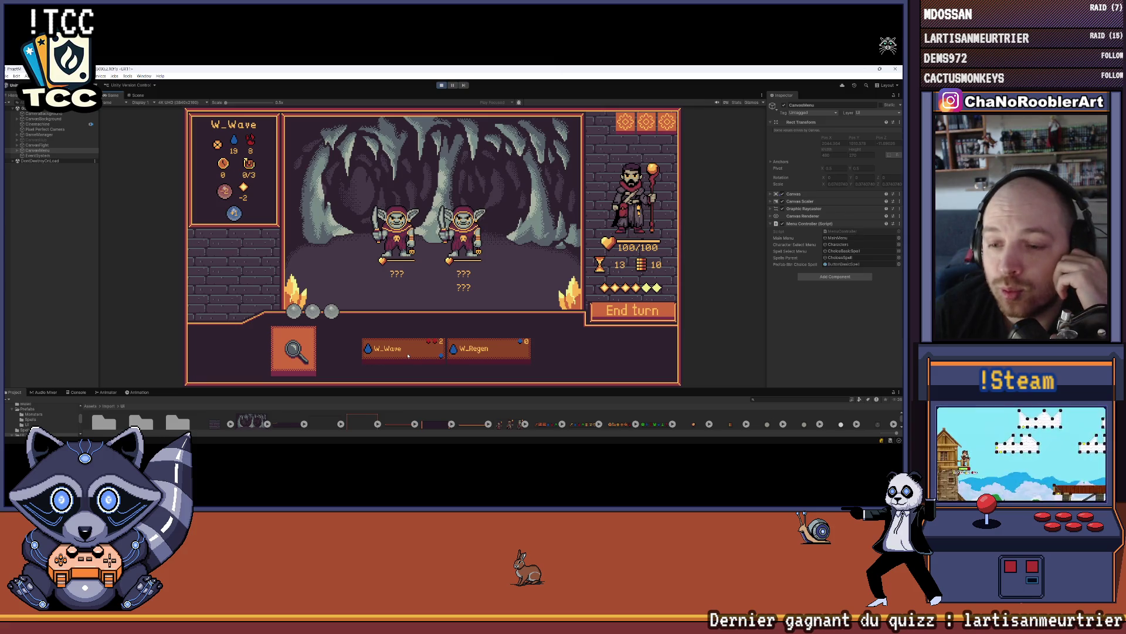
mouse_move(493, 353)
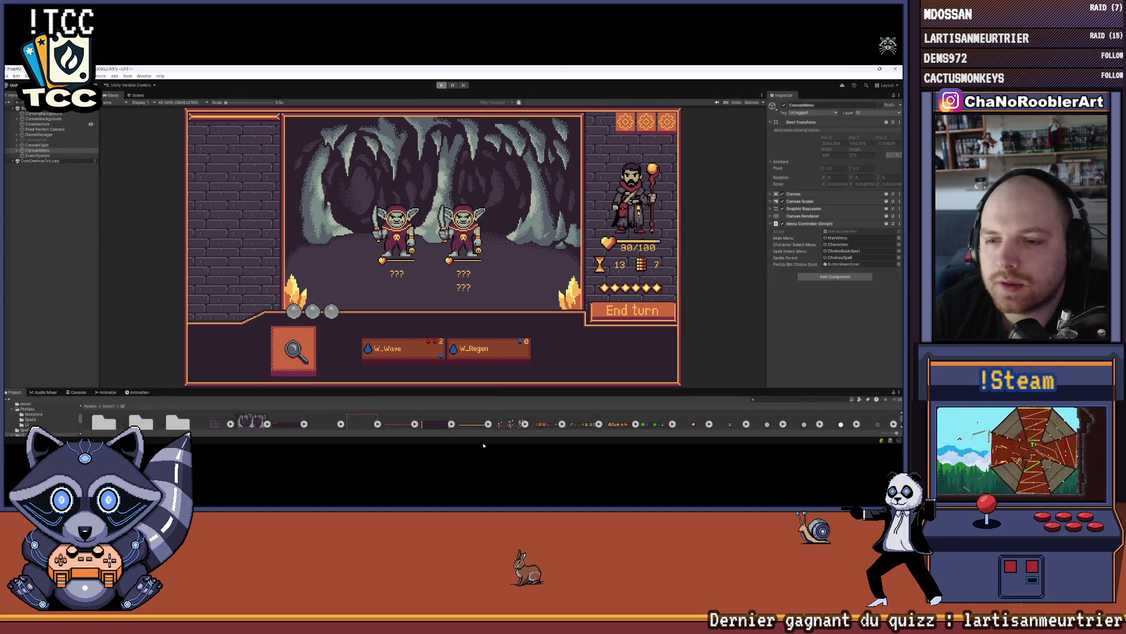
- Stop the running game and bring the Aseprite wizard card sprite window to the front
key(super)
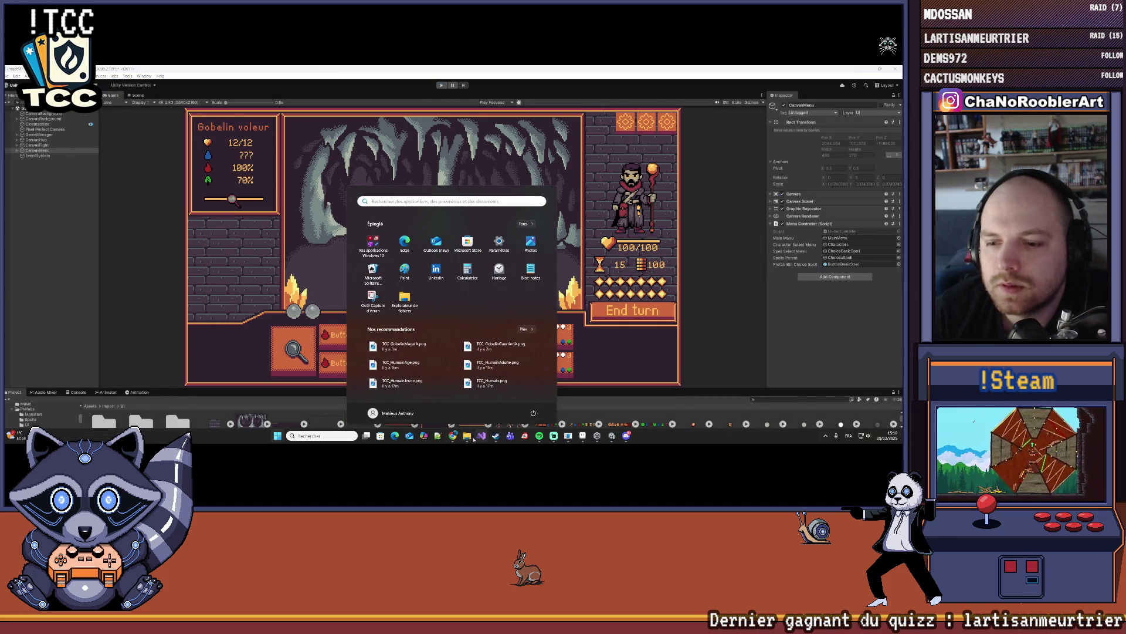
click(612, 436)
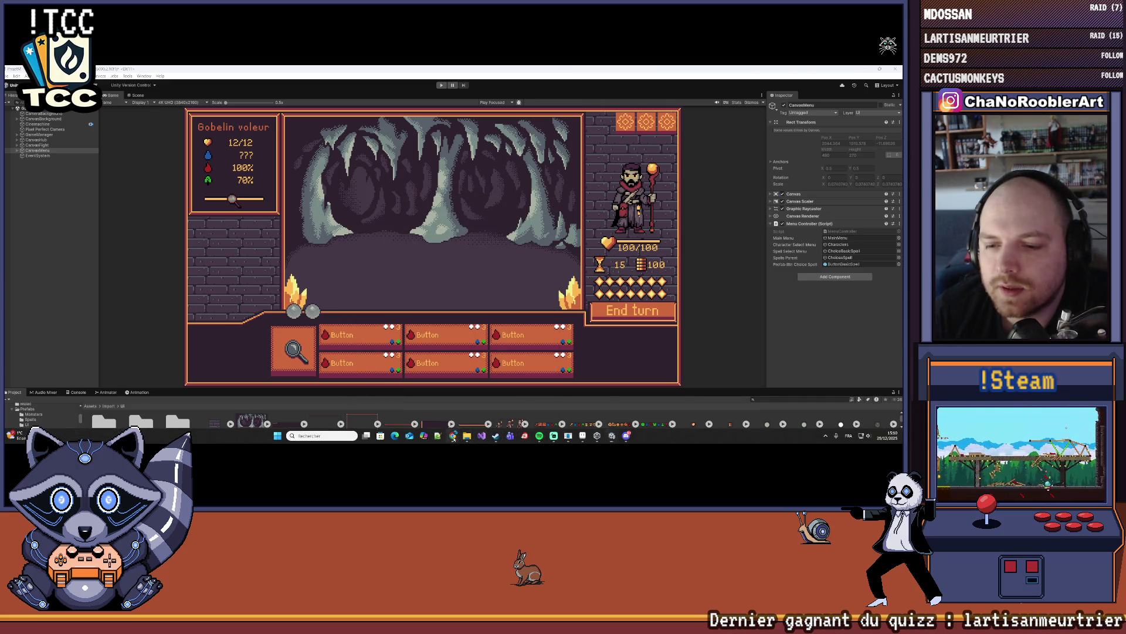
mouse_move(454, 438)
click(582, 435)
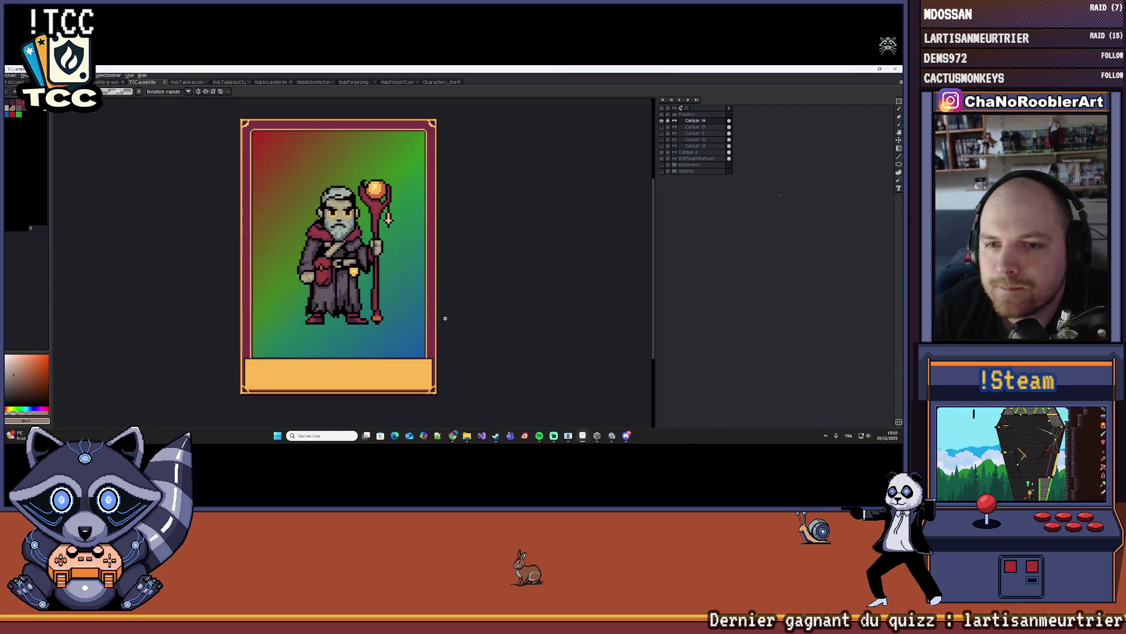
- Show the house sprite and HubIso village scene, briefly selecting the tower, then cycle to the wizard sprites
click(315, 83)
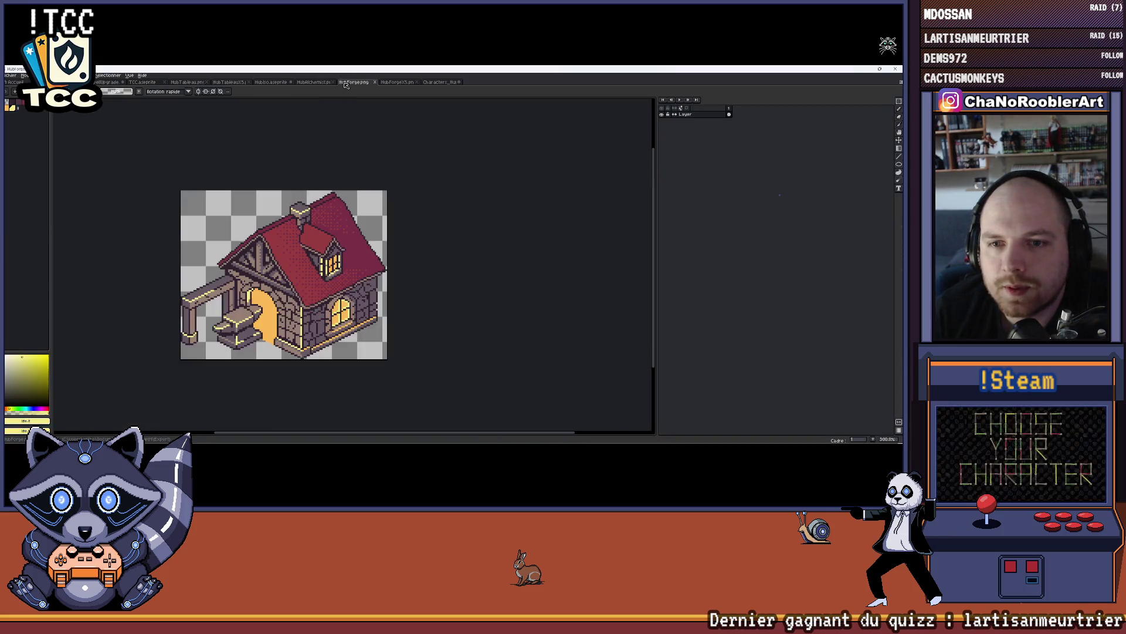
click(270, 82)
scroll(328, 167, up, 1)
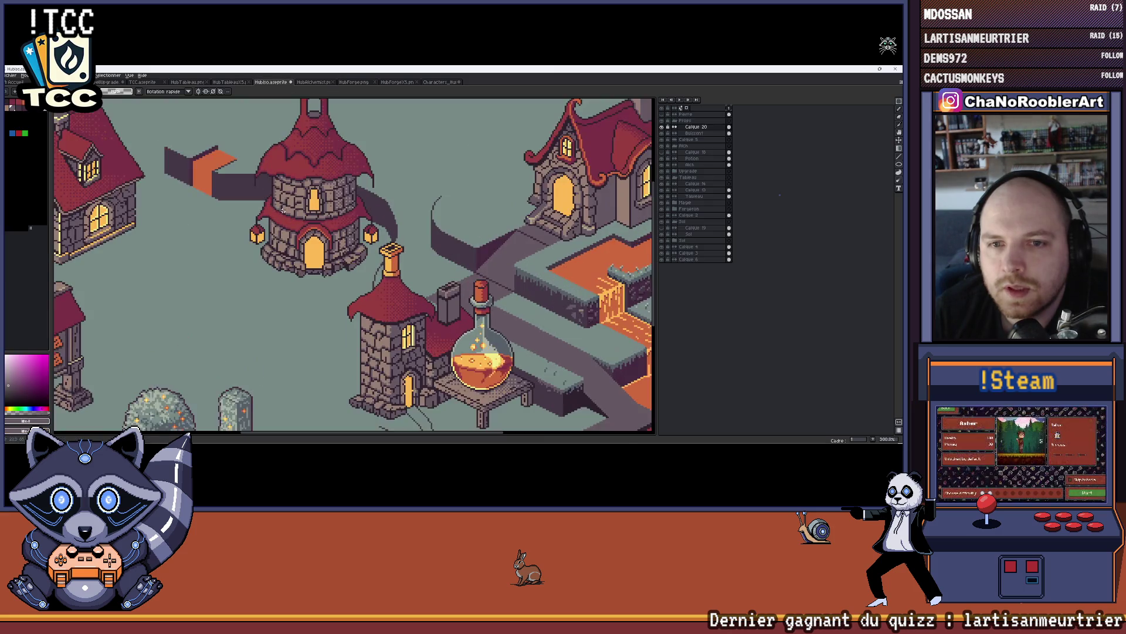
mouse_move(286, 172)
mouse_down()
mouse_move(290, 311)
mouse_move(429, 321)
mouse_up()
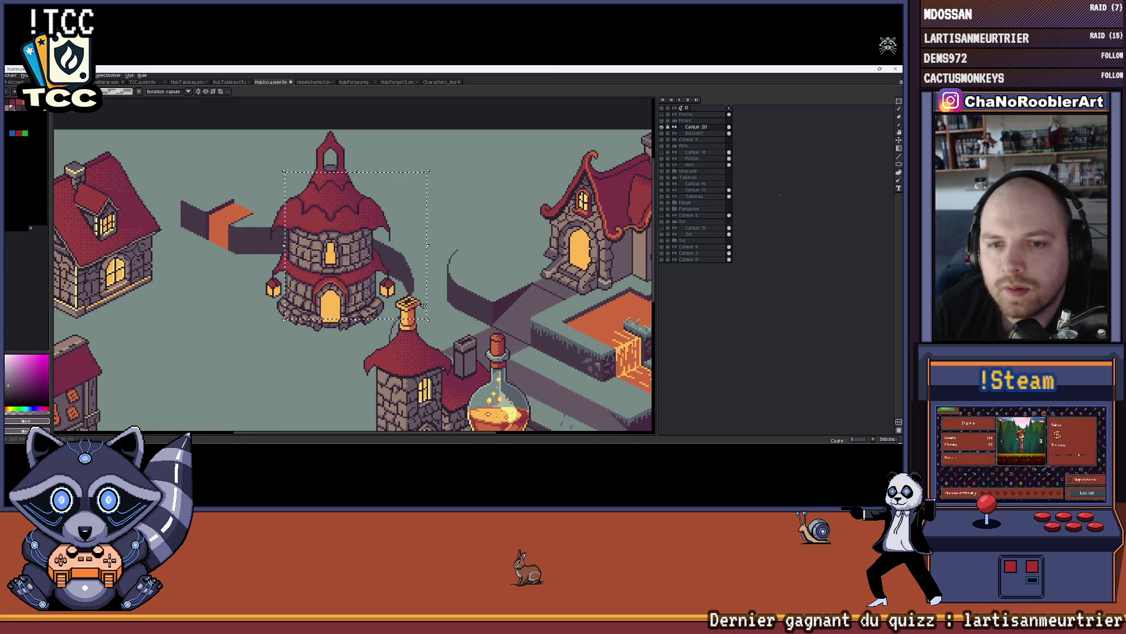
scroll(397, 242, down, 1)
key(ctrl+z)
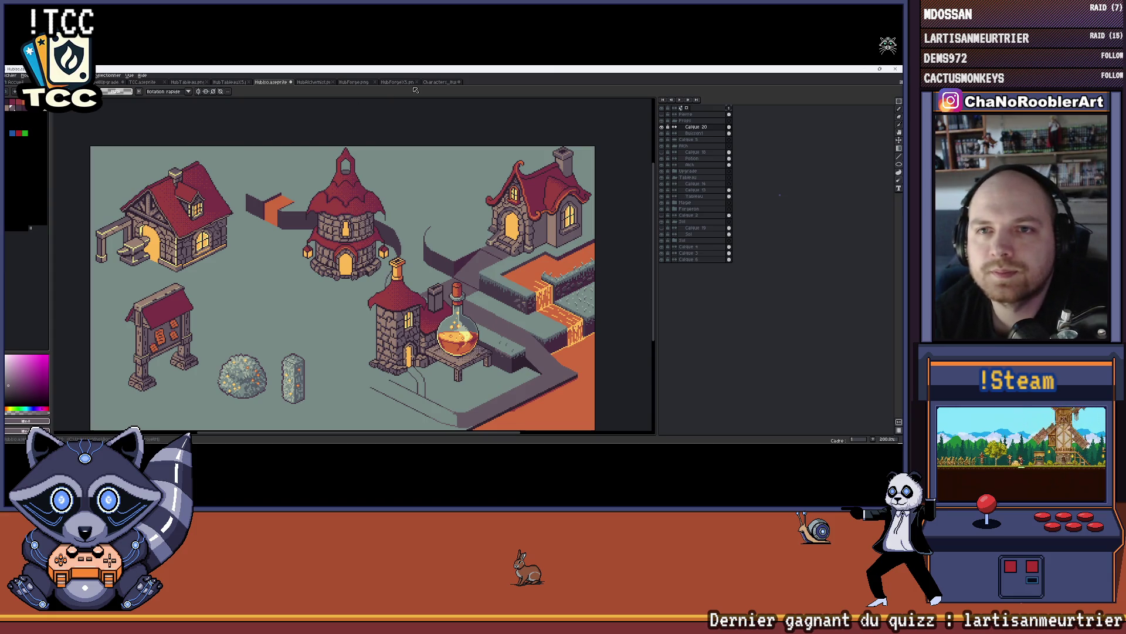
key(ctrl+Tab)
key(ctrl+Tab)
key(ctrl+Tab)
- Show the HubForge and enlarged HubForgeX5 forge house sprites, then zoom out on the wizard sprites
click(358, 82)
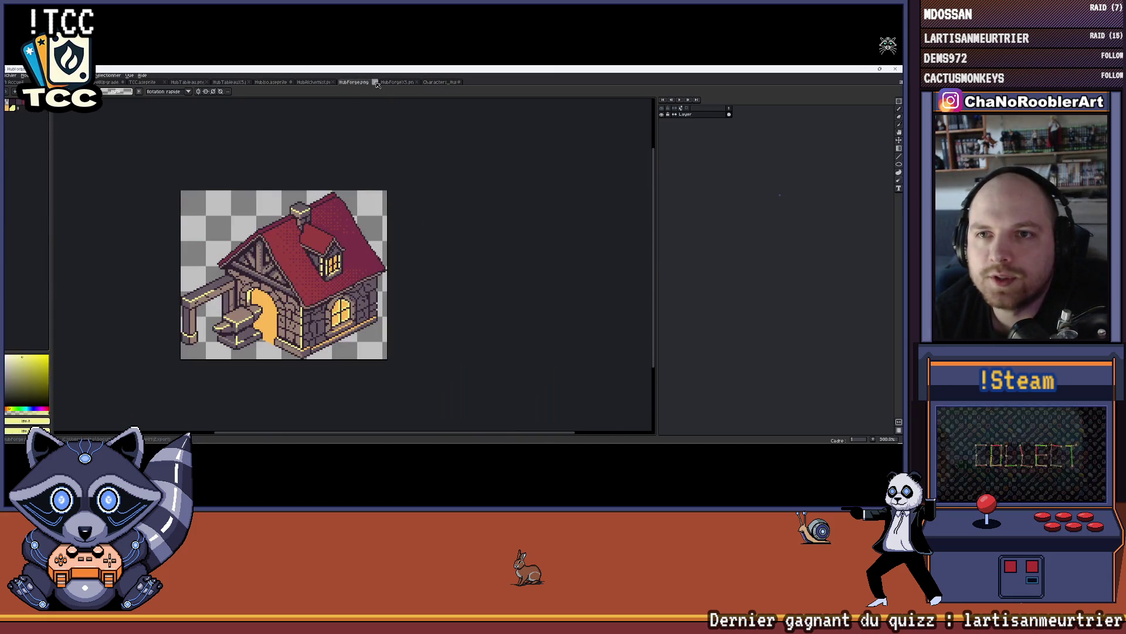
click(375, 82)
click(375, 82)
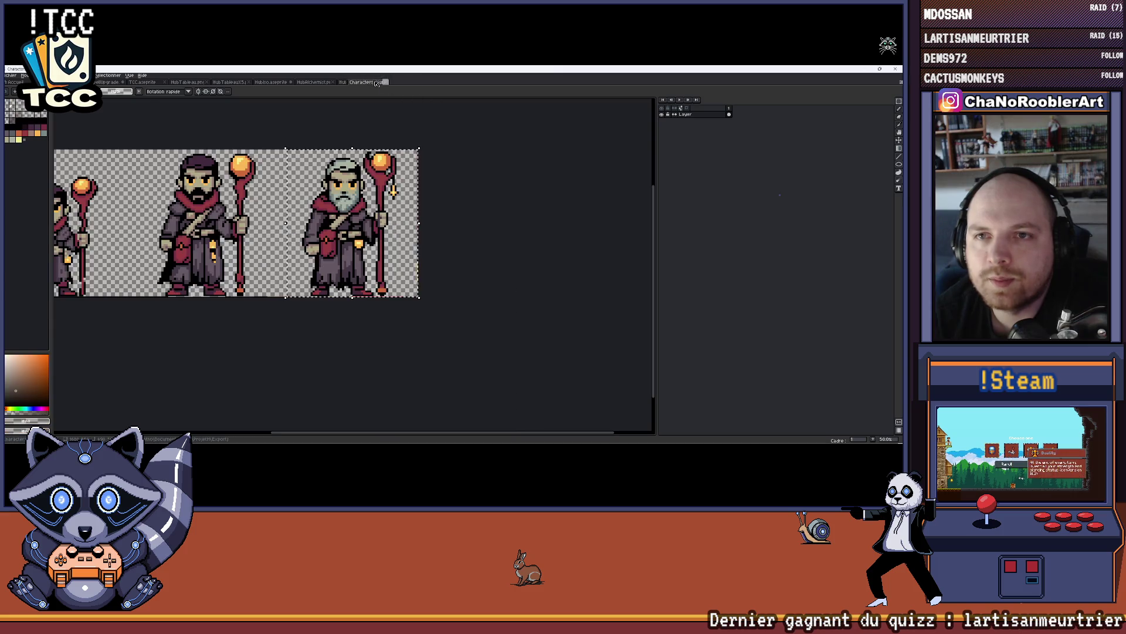
key(minus)
- Close the wizard, alchemist and village scene files without saving (Ignorer) and leave Aseprite
click(375, 82)
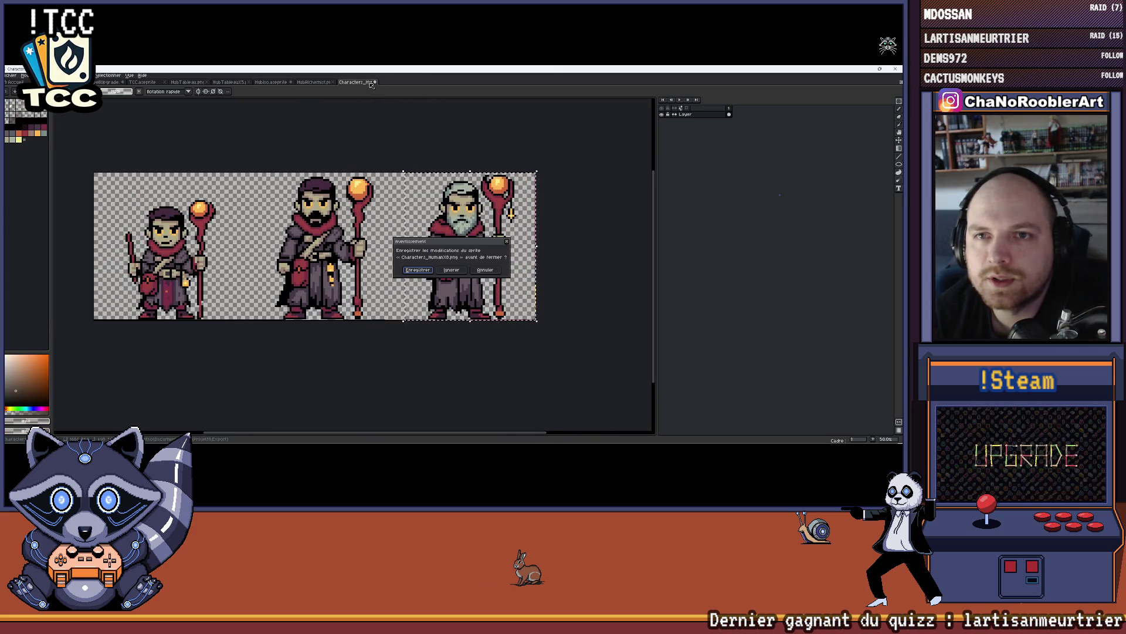
click(449, 271)
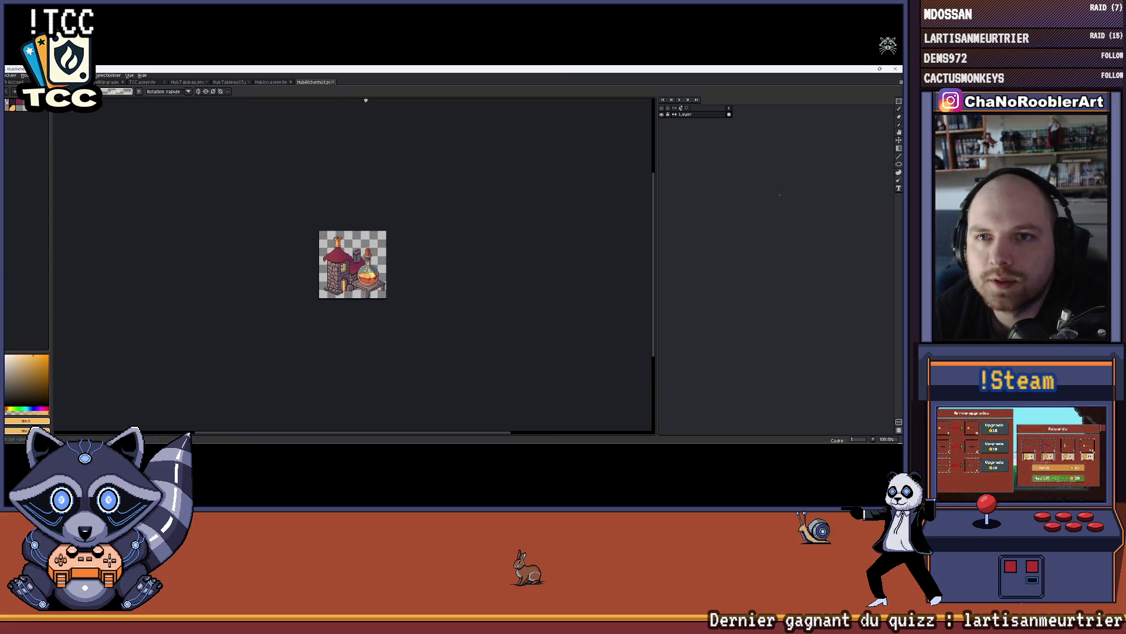
click(335, 82)
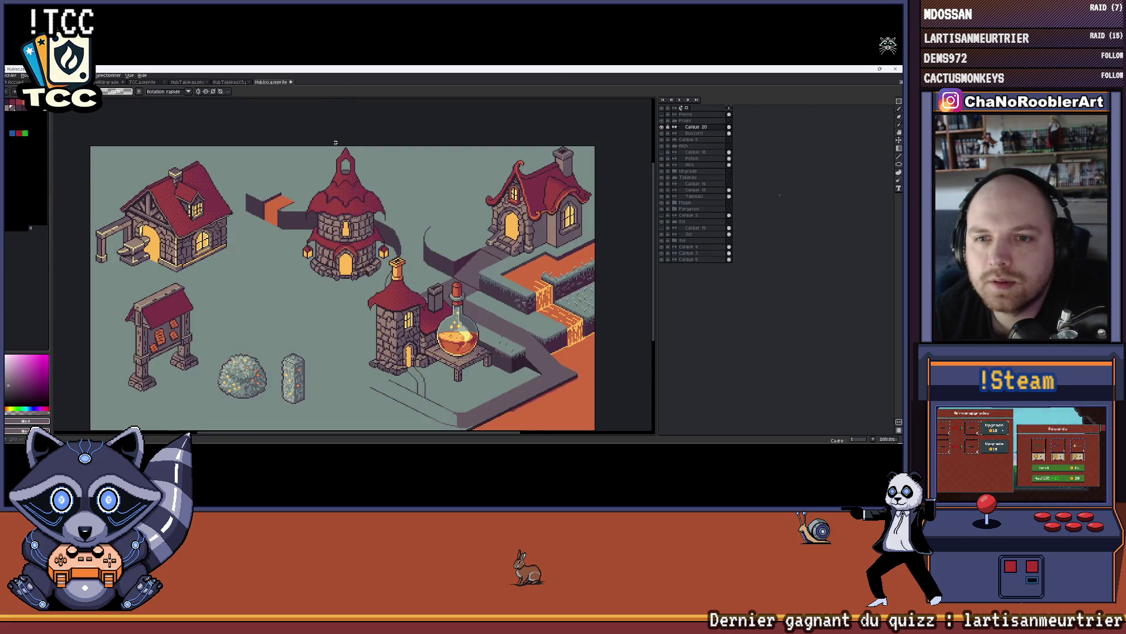
click(291, 82)
click(455, 270)
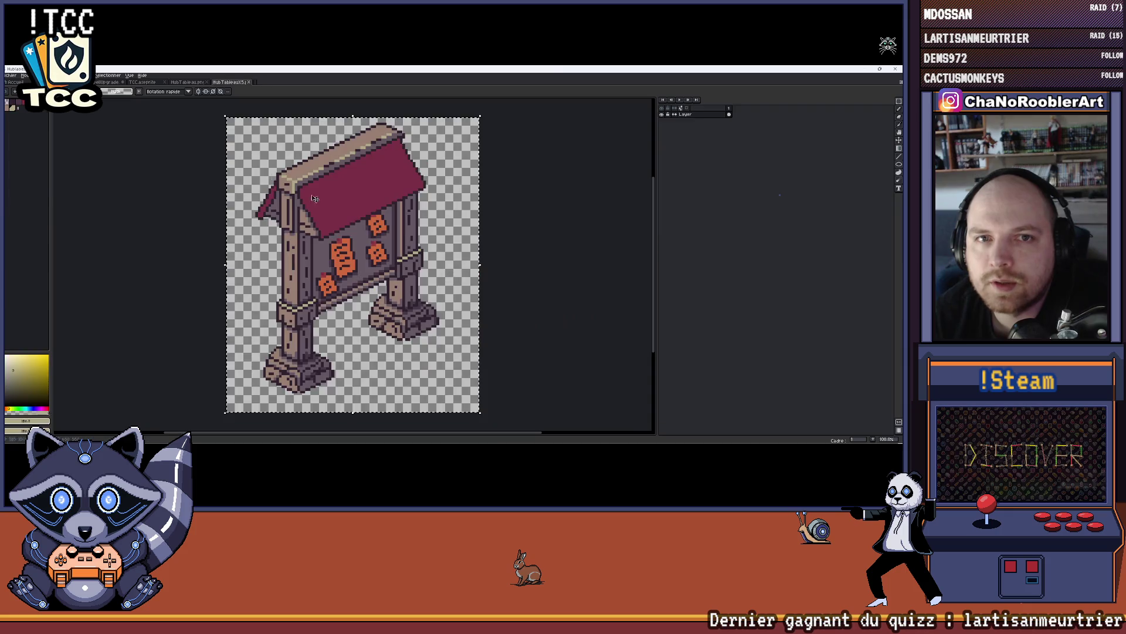
key(alt+Tab)
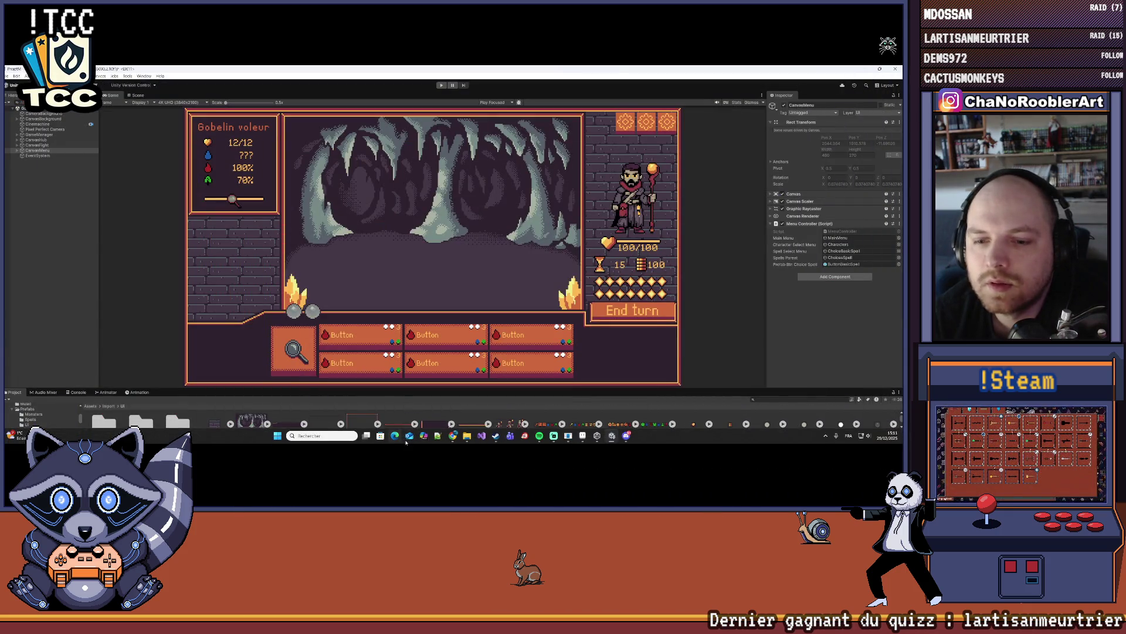
mouse_move(453, 436)
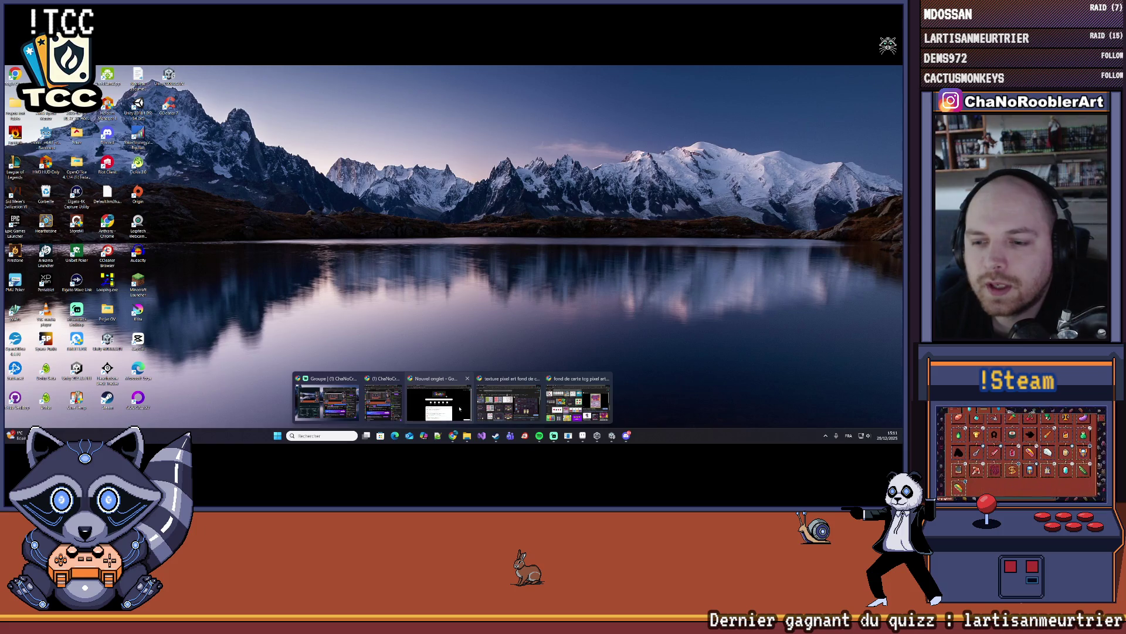